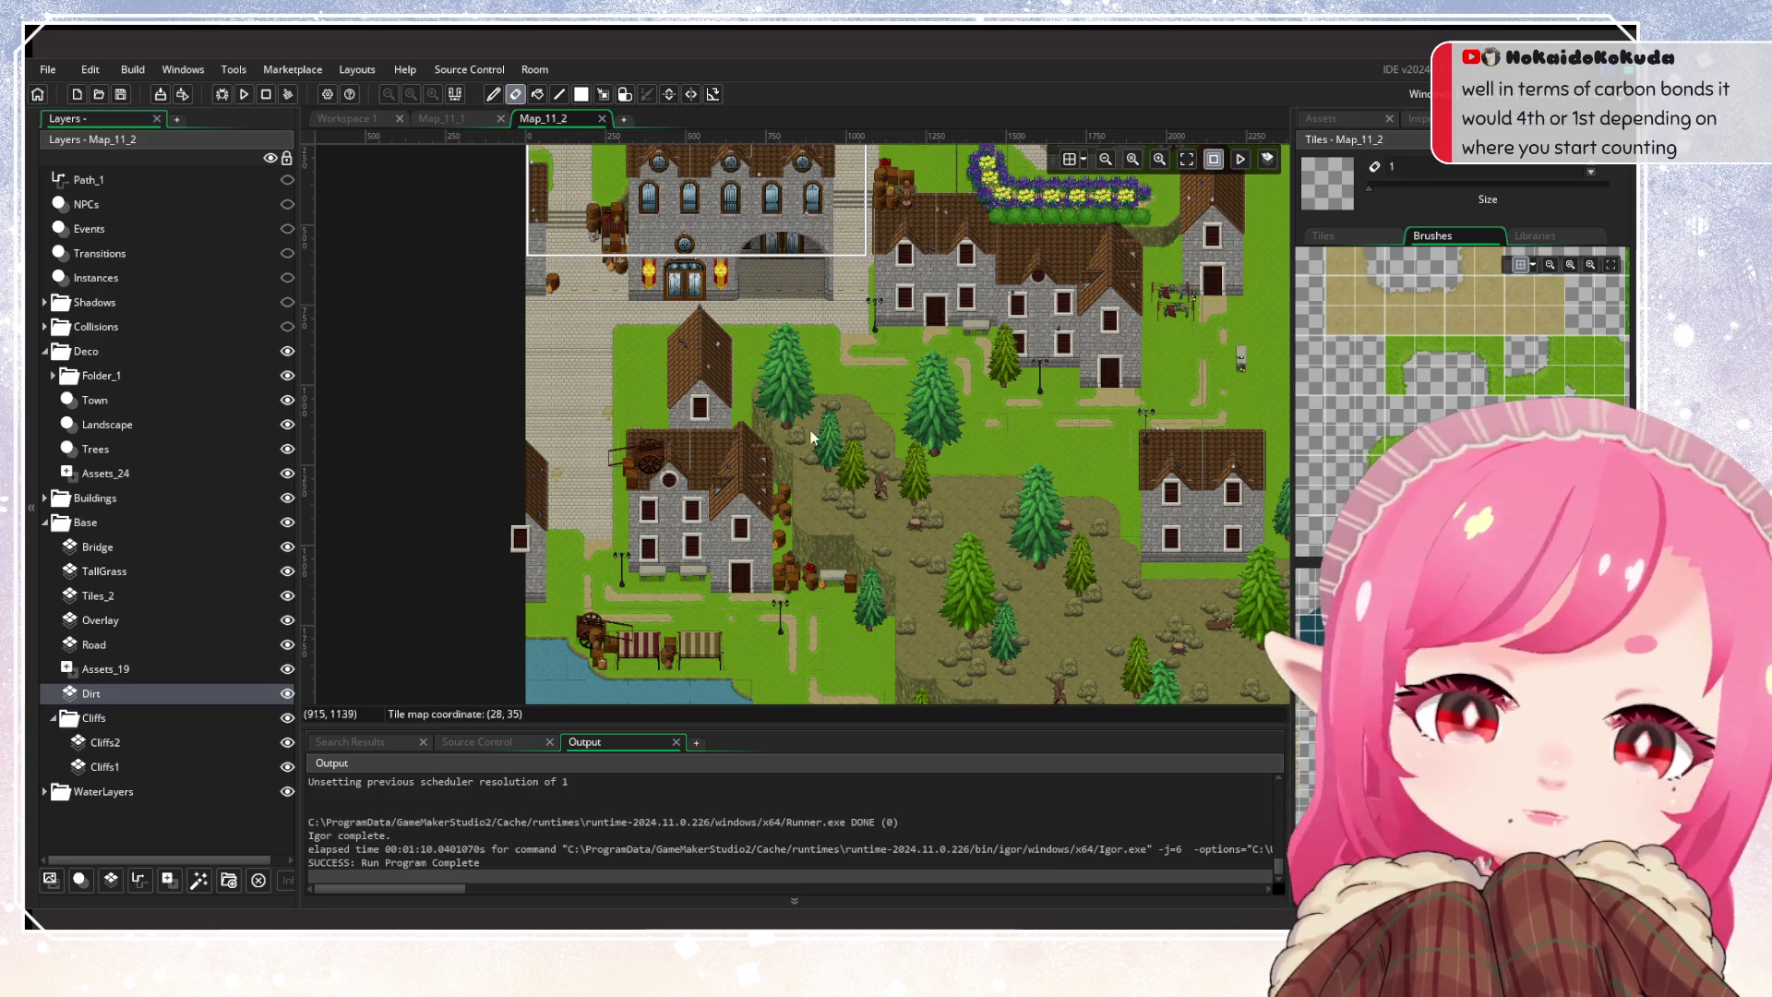
Pan and zoom across the eastern town and town hall area of the map
scroll(749, 411, up, 2)
drag(844, 430, 464, 545)
scroll(683, 492, down, 2)
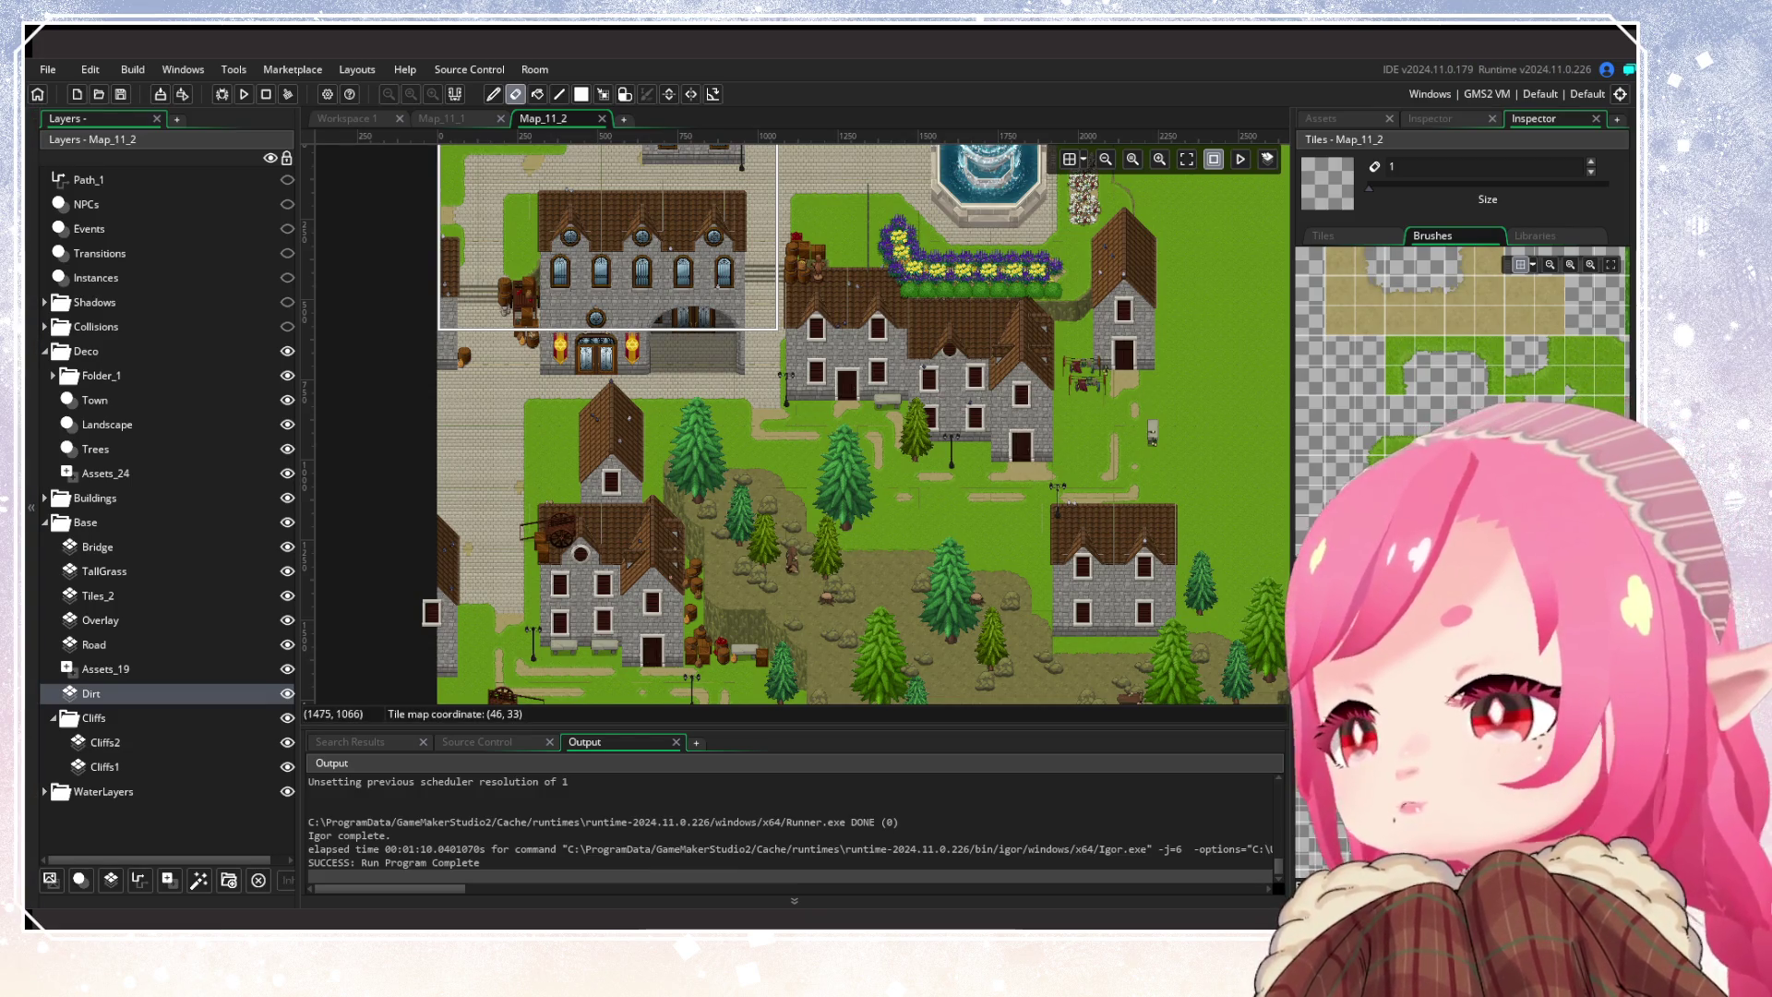
mouse_move(897, 500)
mouse_down()
mouse_move(764, 329)
mouse_move(788, 396)
mouse_move(814, 406)
mouse_up()
scroll(807, 419, down, 3)
scroll(933, 576, up, 1)
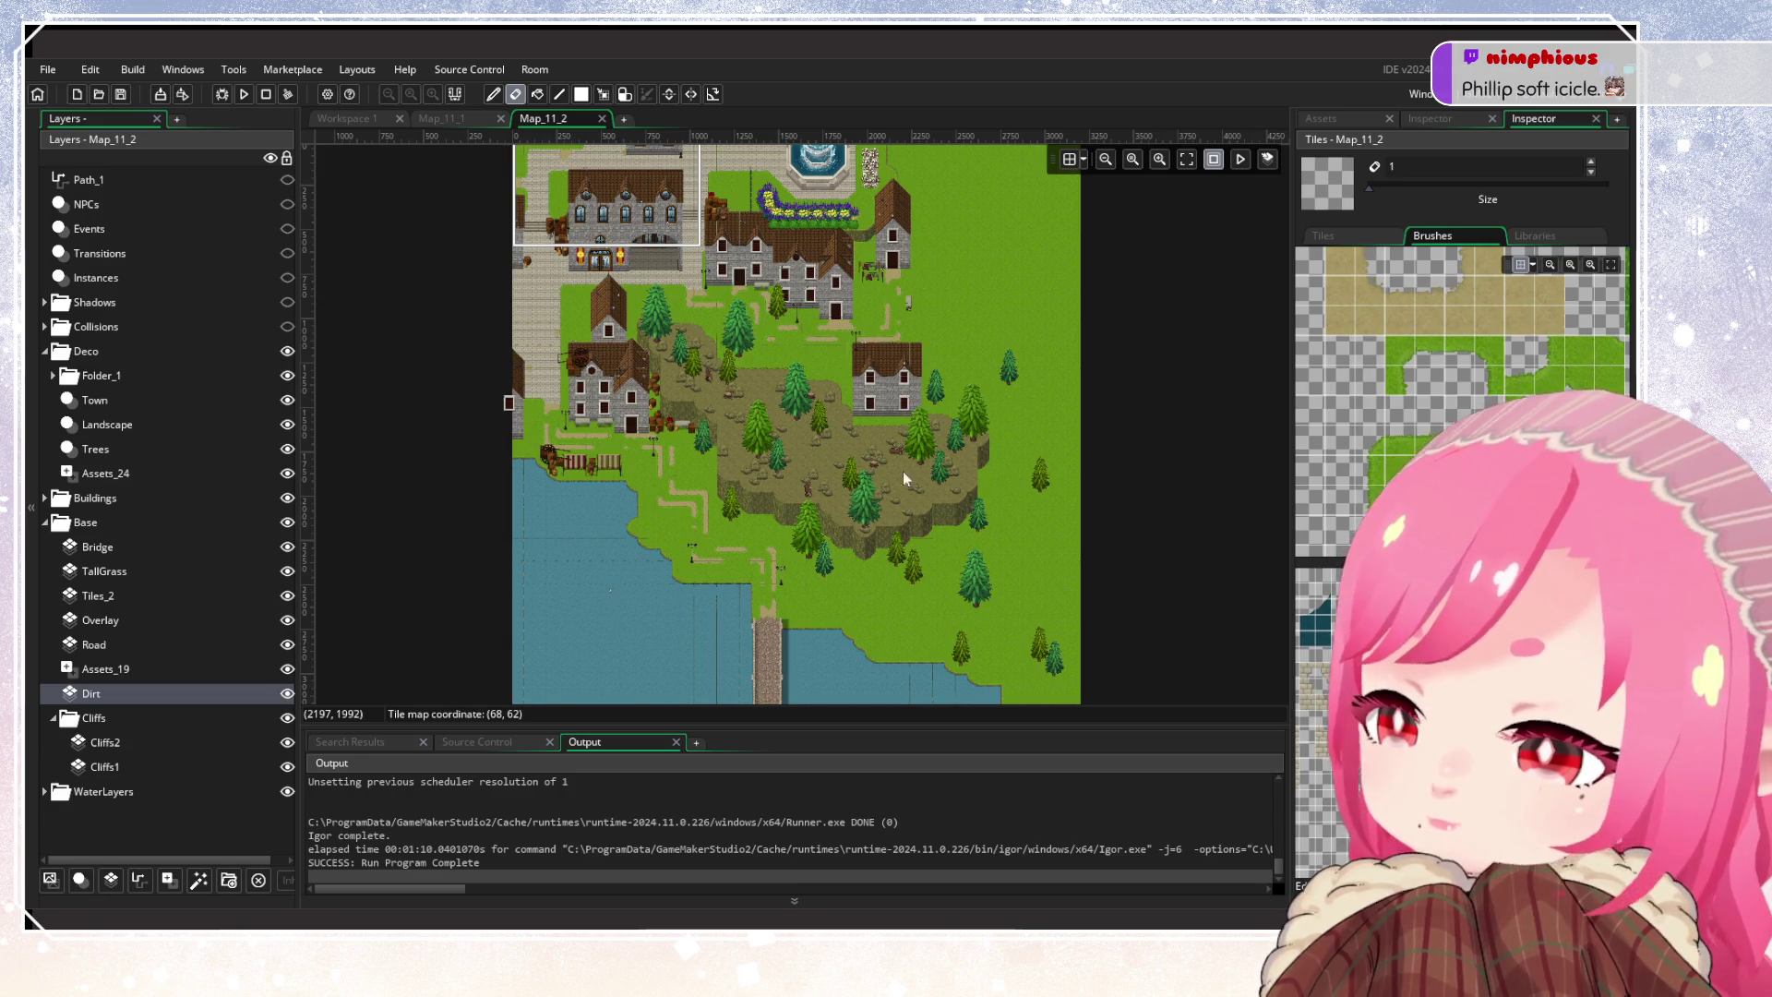
scroll(857, 376, up, 5)
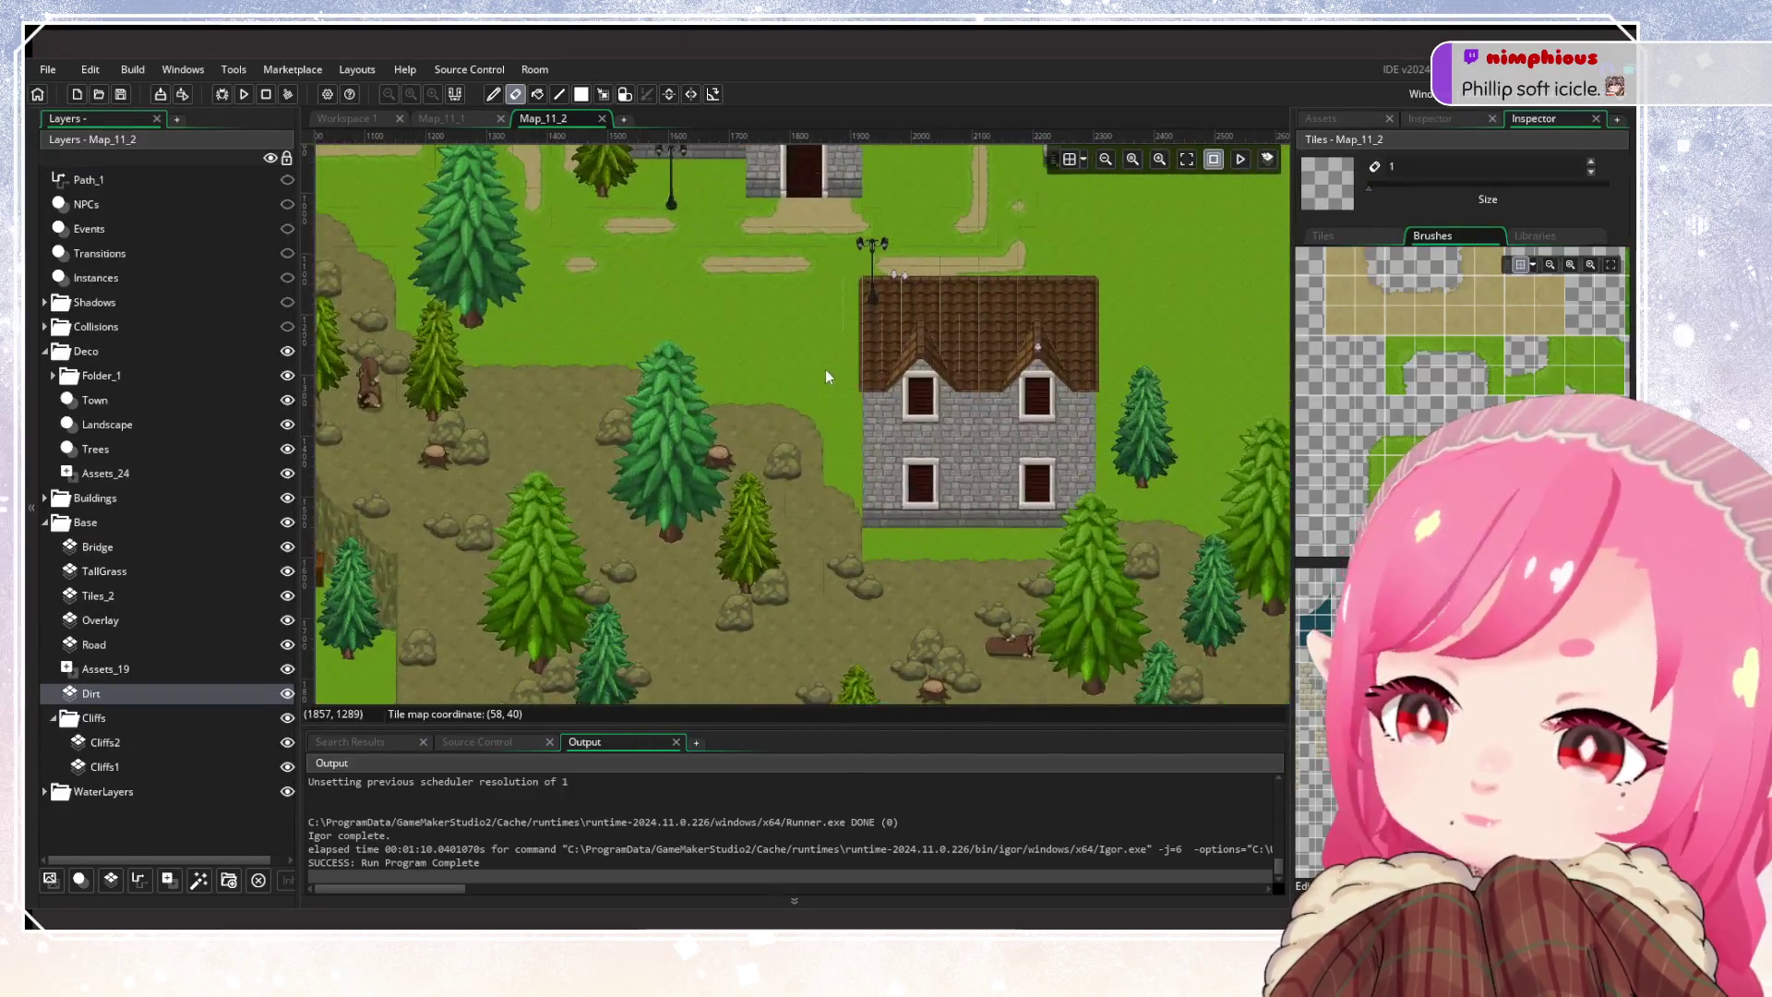
scroll(825, 377, down, 3)
scroll(792, 401, up, 4)
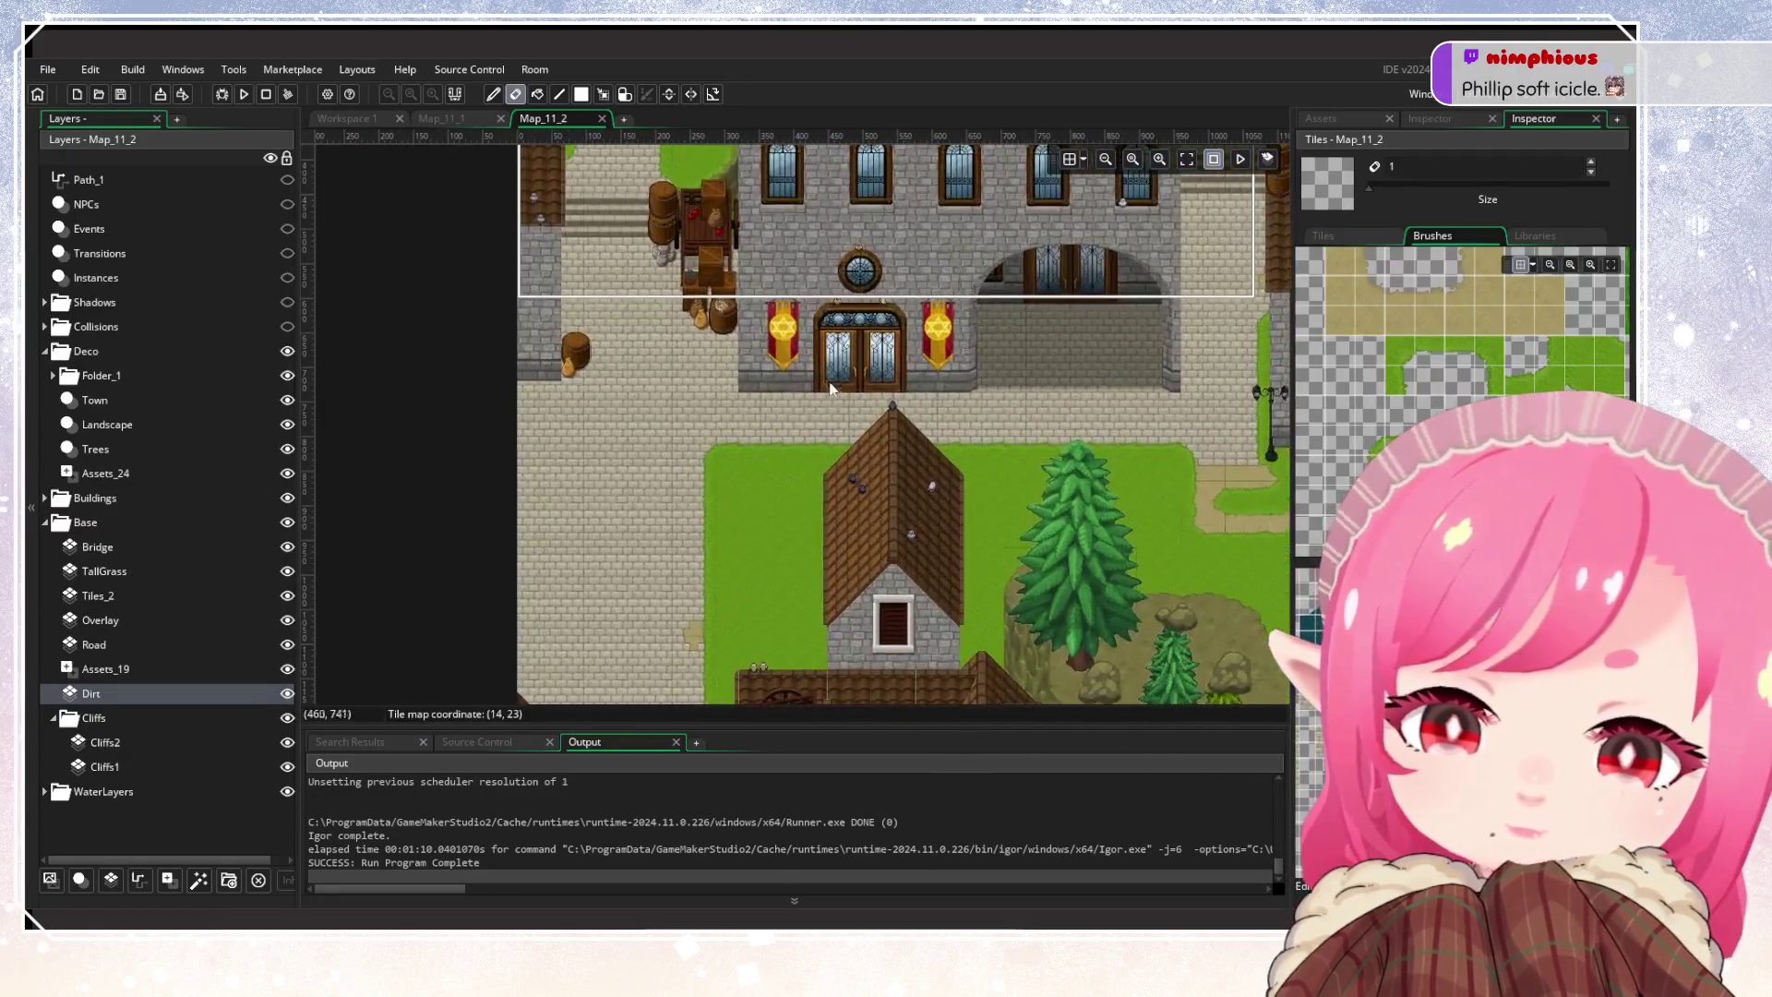
scroll(835, 395, down, 3)
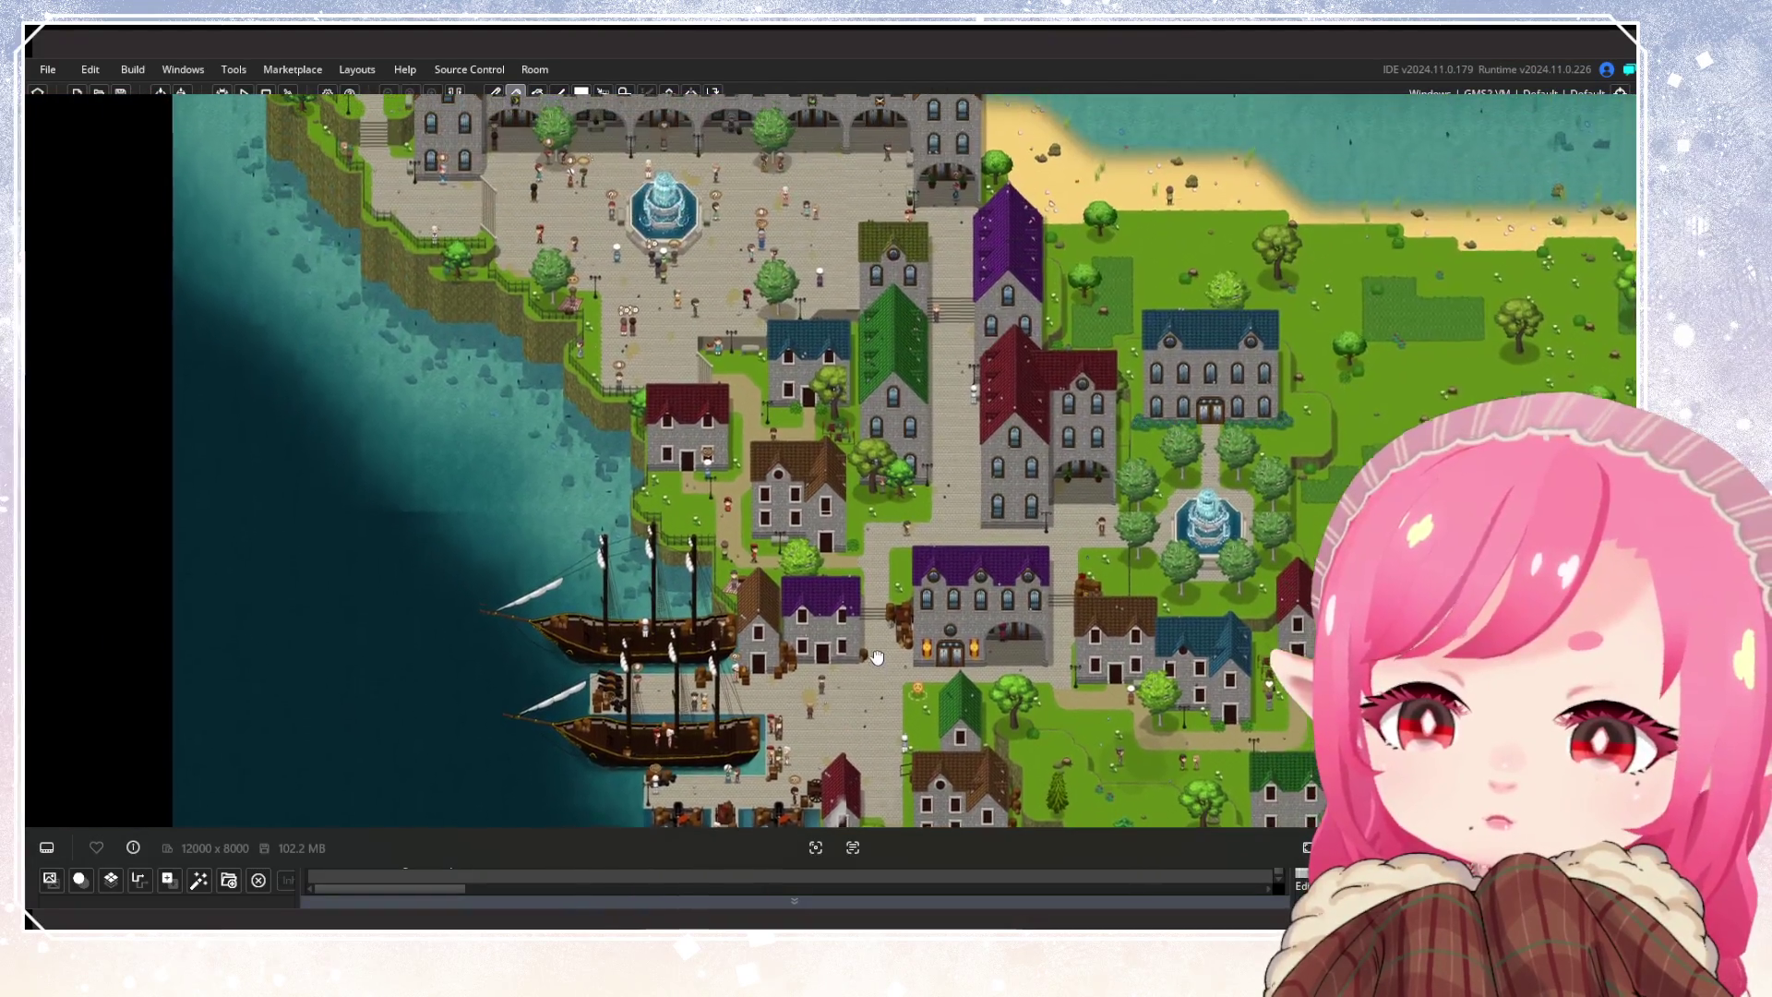
mouse_move(876, 657)
mouse_down()
mouse_move(665, 443)
mouse_move(973, 672)
mouse_up()
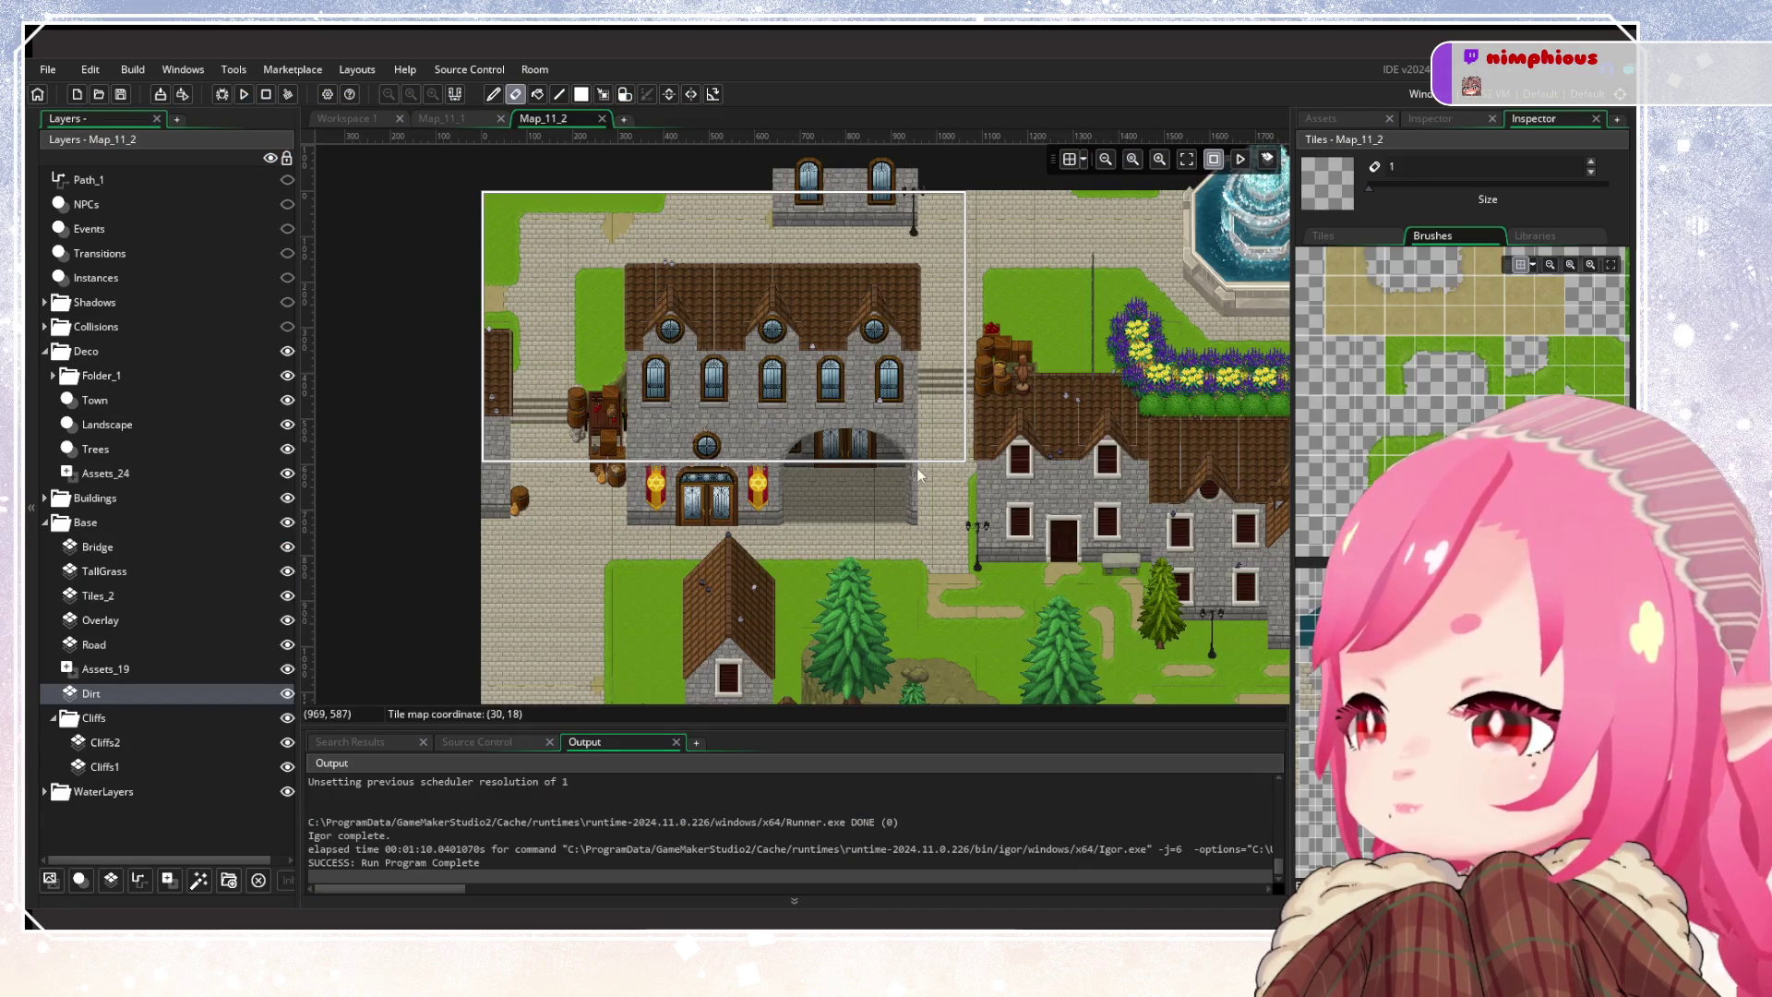
scroll(1005, 402, down, 5)
scroll(811, 423, down, 2)
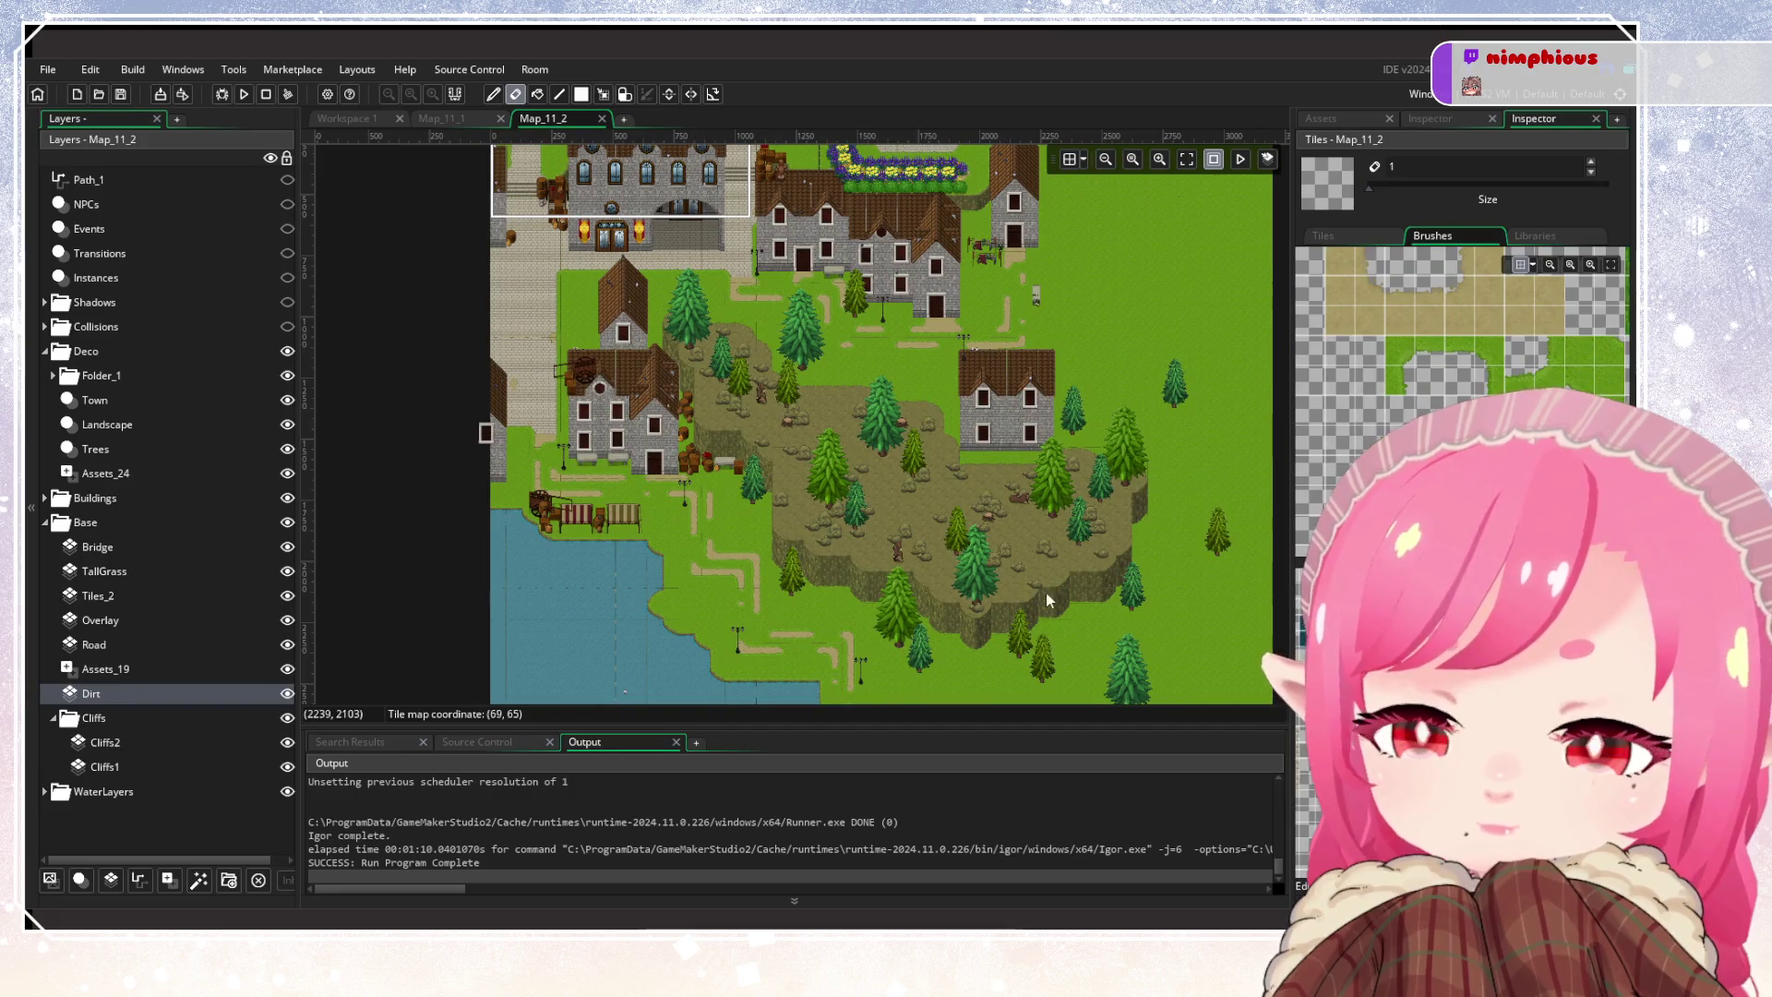
scroll(831, 480, down, 3)
scroll(681, 511, up, 2)
Select the TallGrass layer and check its tile set in the Inspector
click(104, 570)
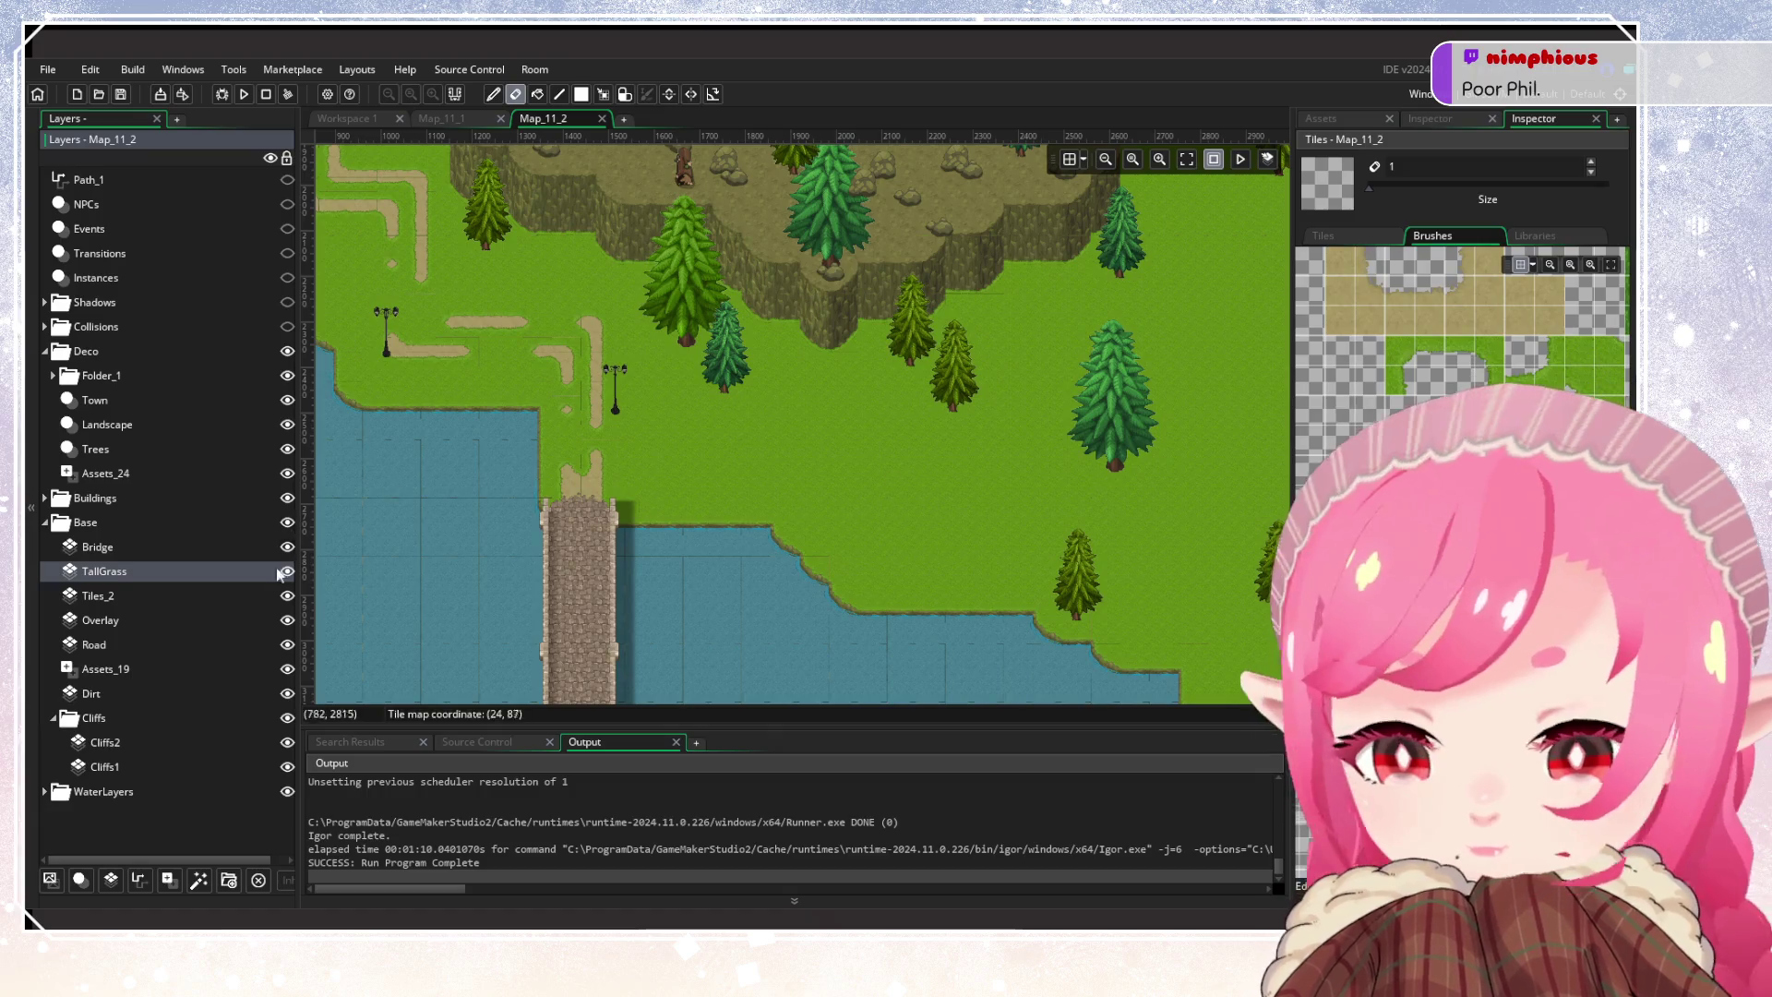
click(1394, 122)
click(1380, 120)
click(1435, 120)
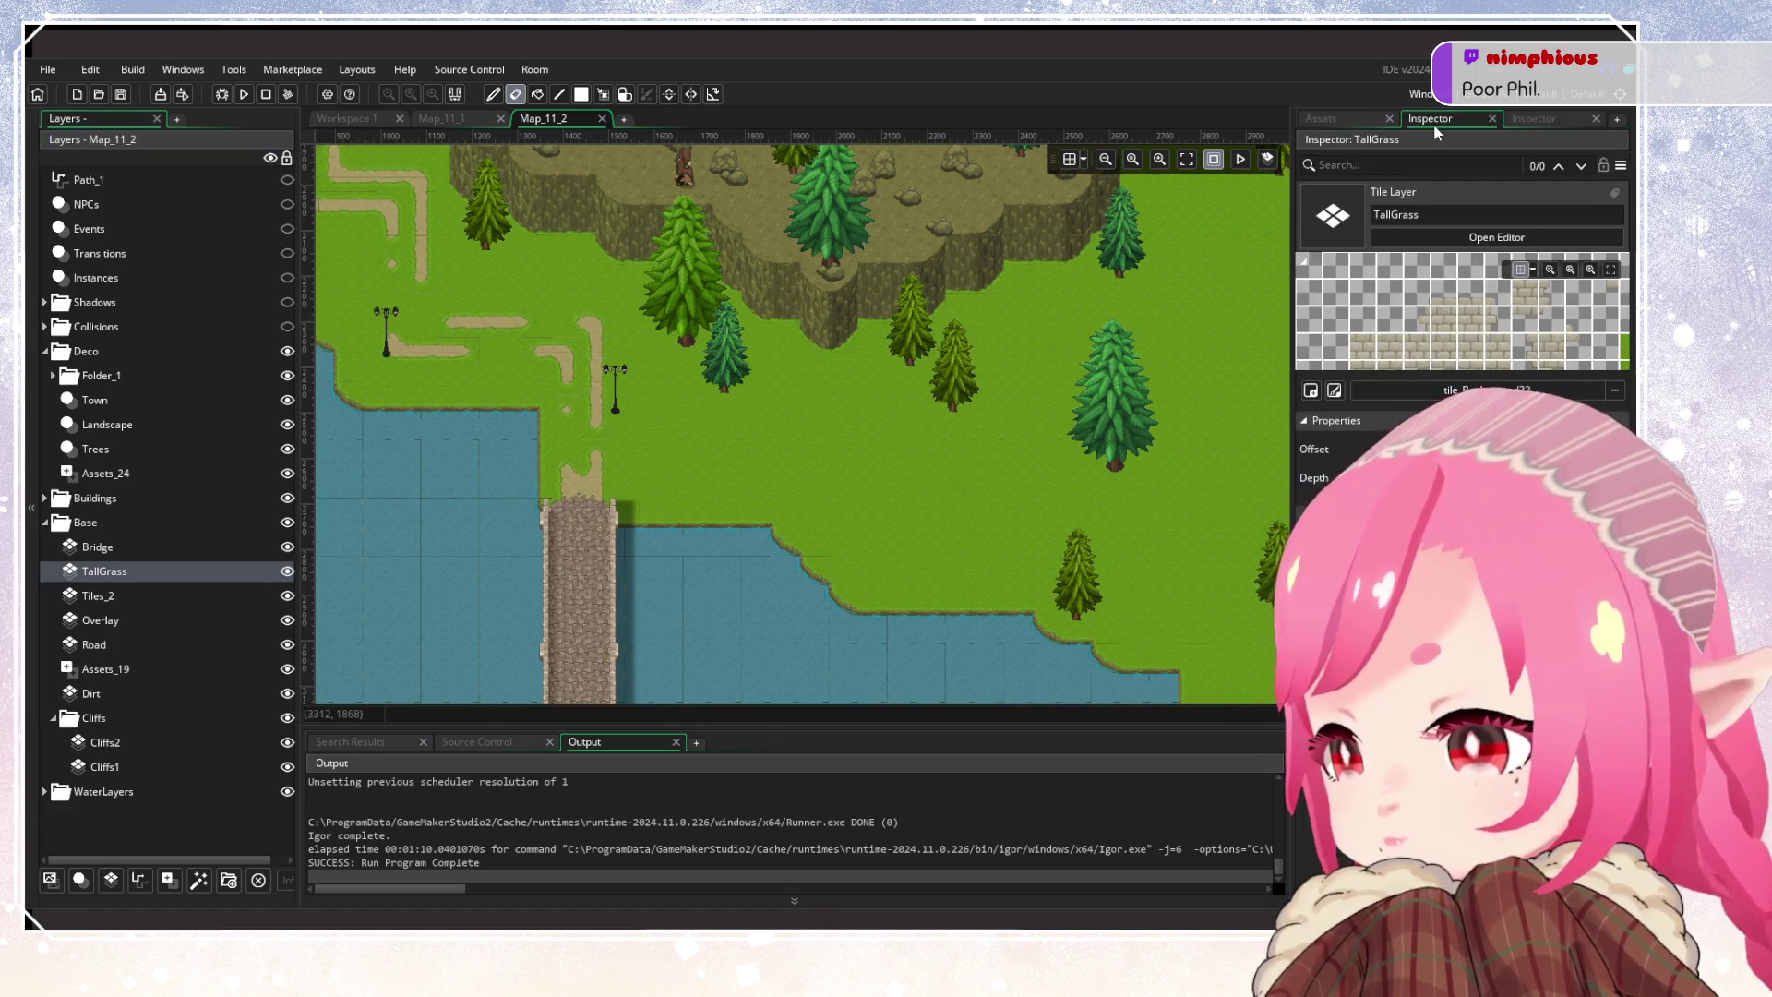
click(1476, 389)
click(1194, 482)
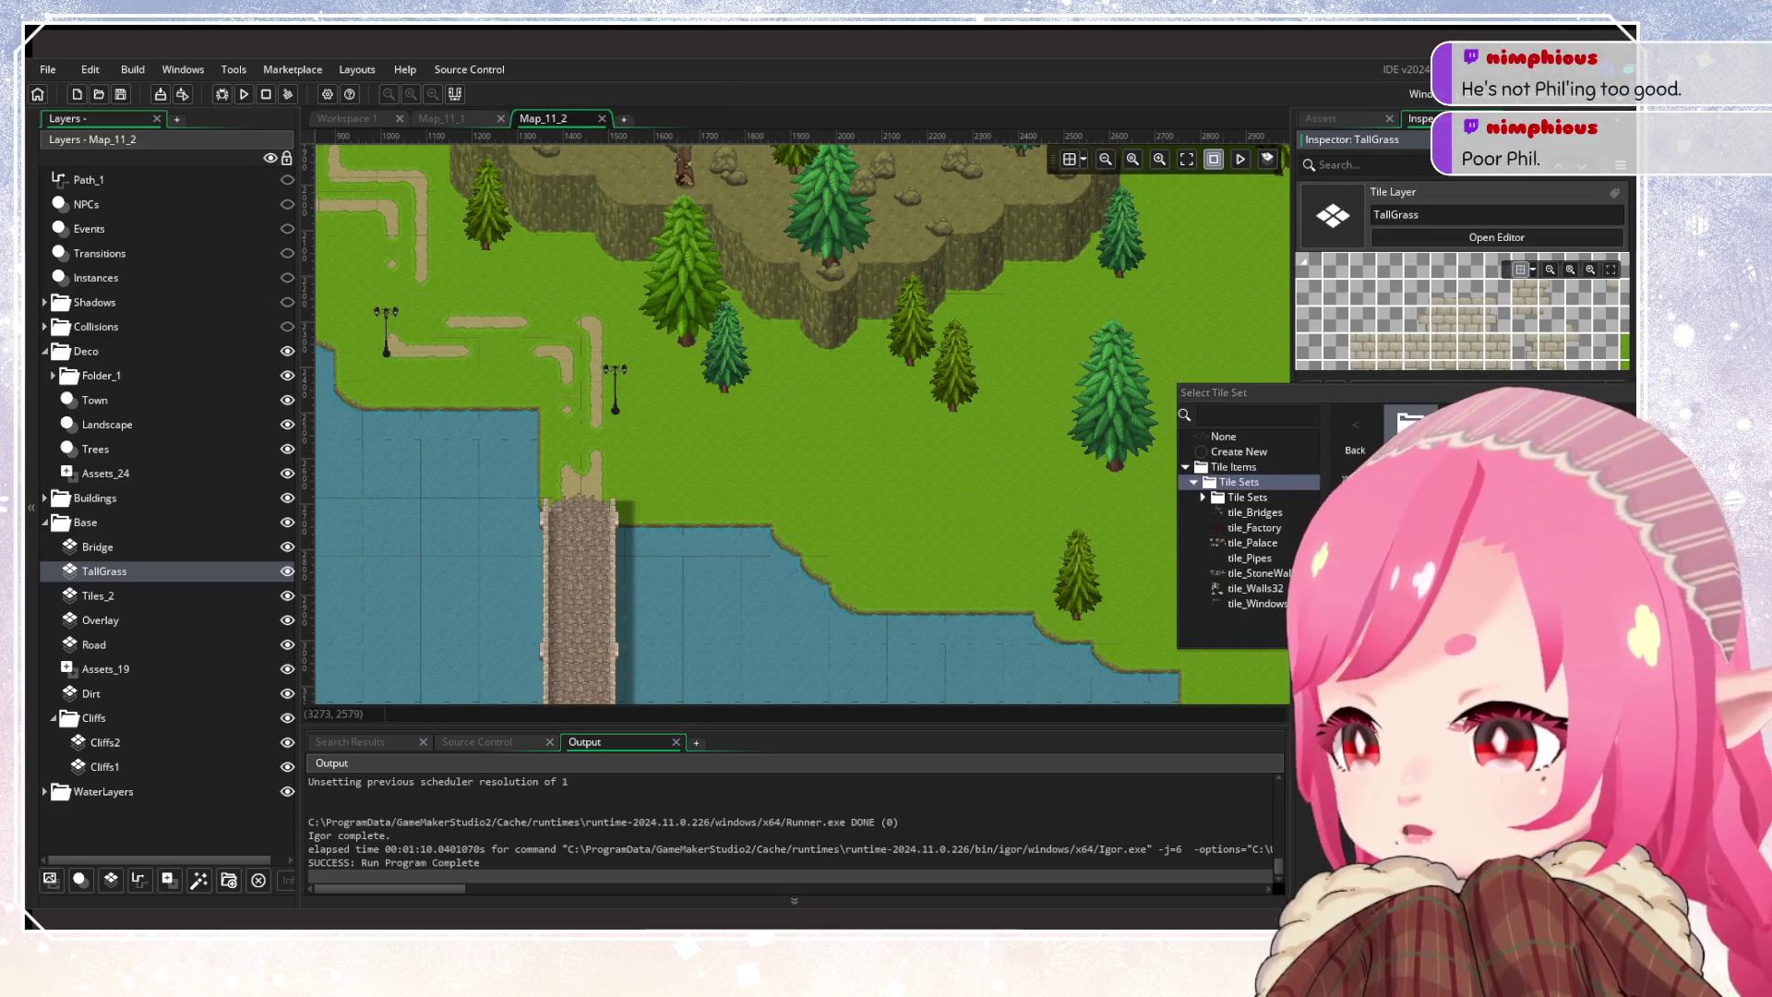
click(1247, 496)
click(1164, 452)
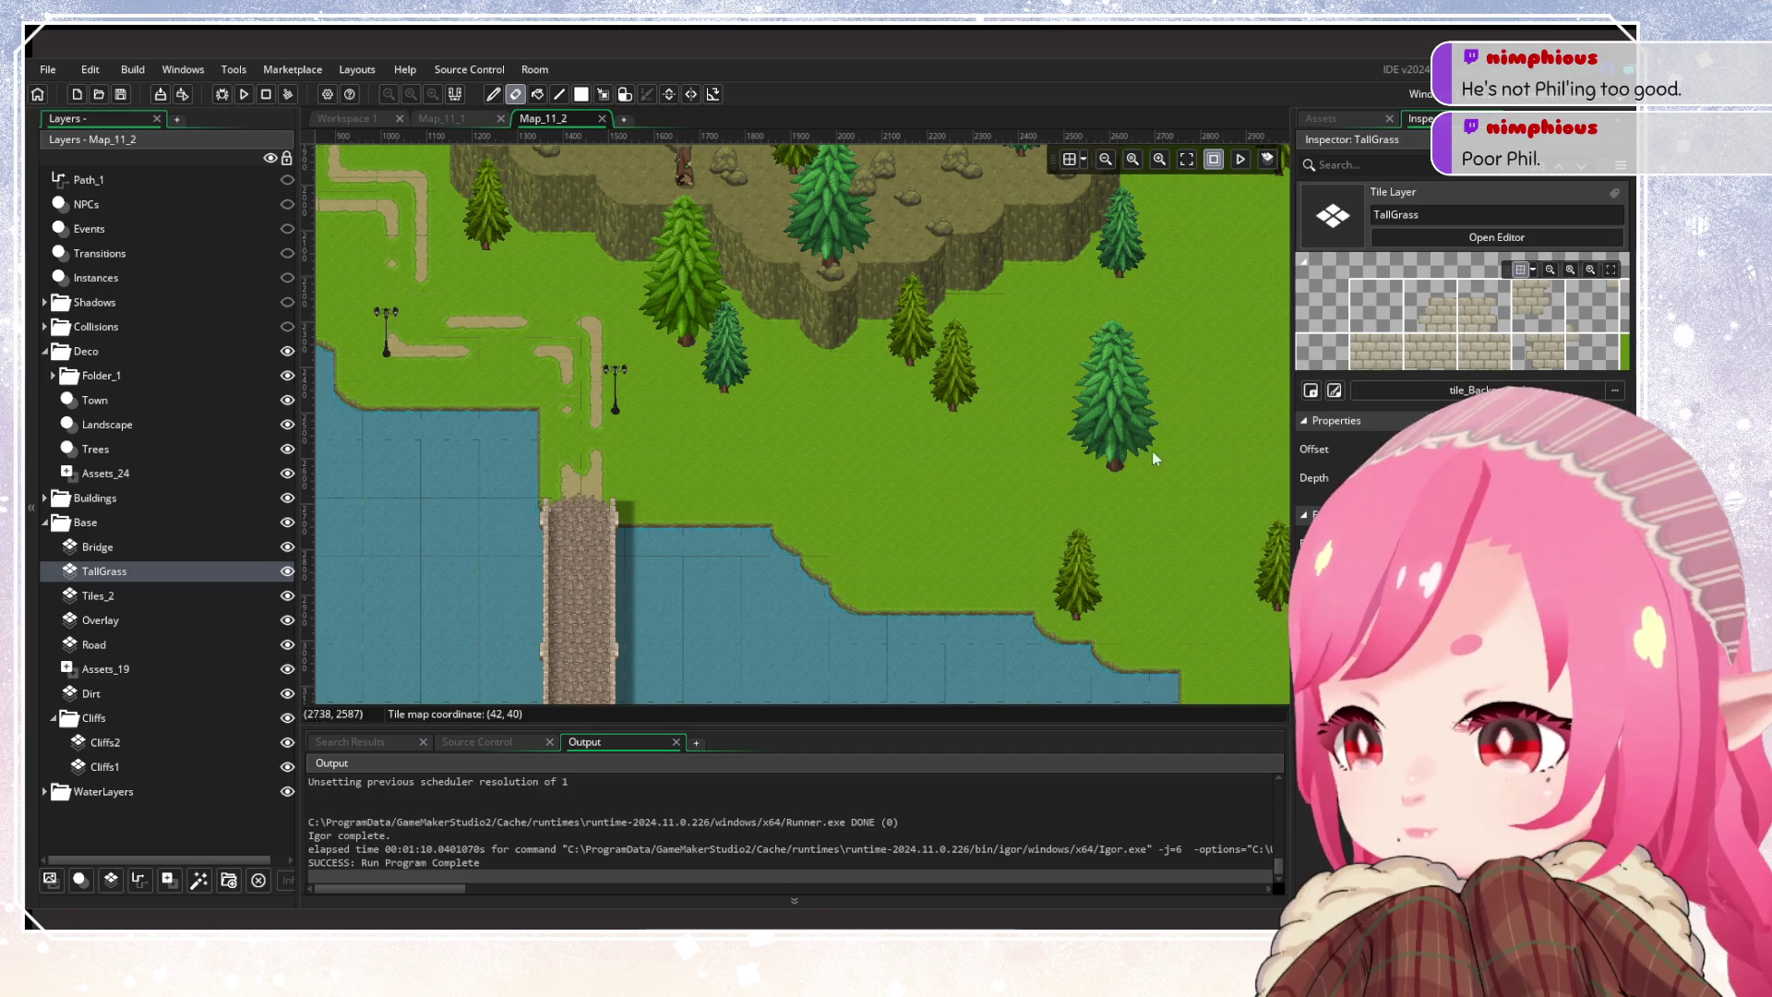
scroll(1177, 480, left, 5)
scroll(1060, 478, down, 3)
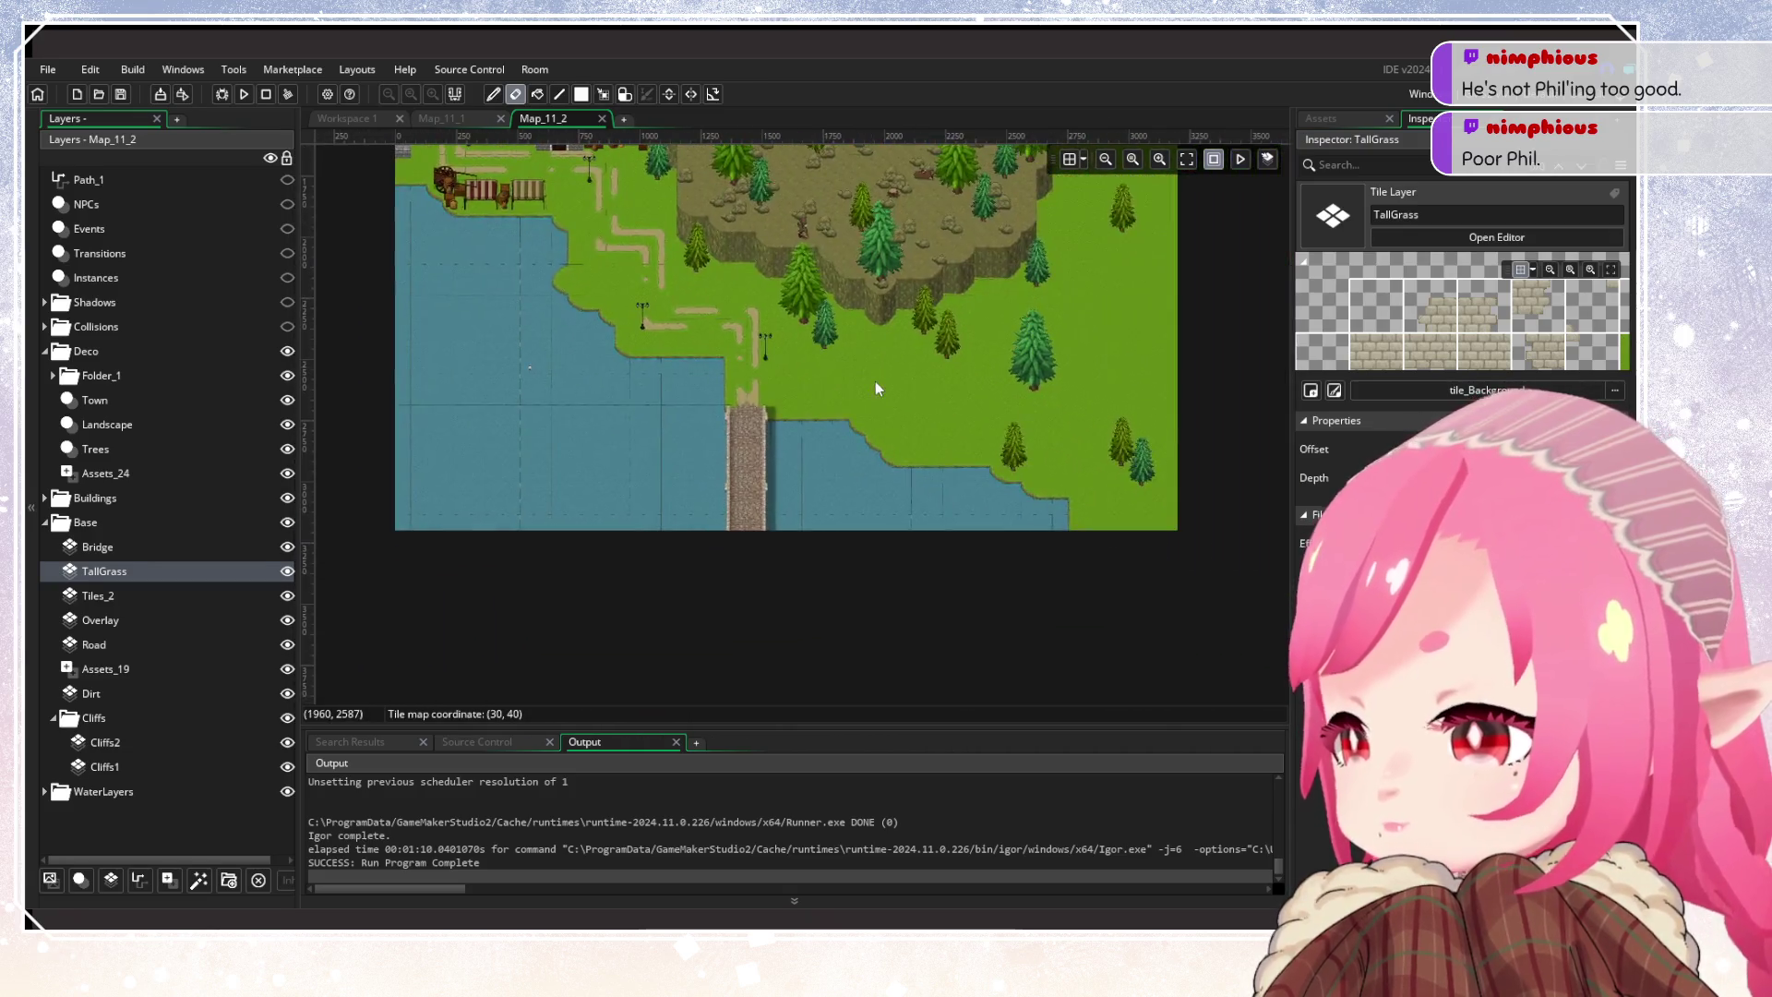
scroll(875, 380, up, 4)
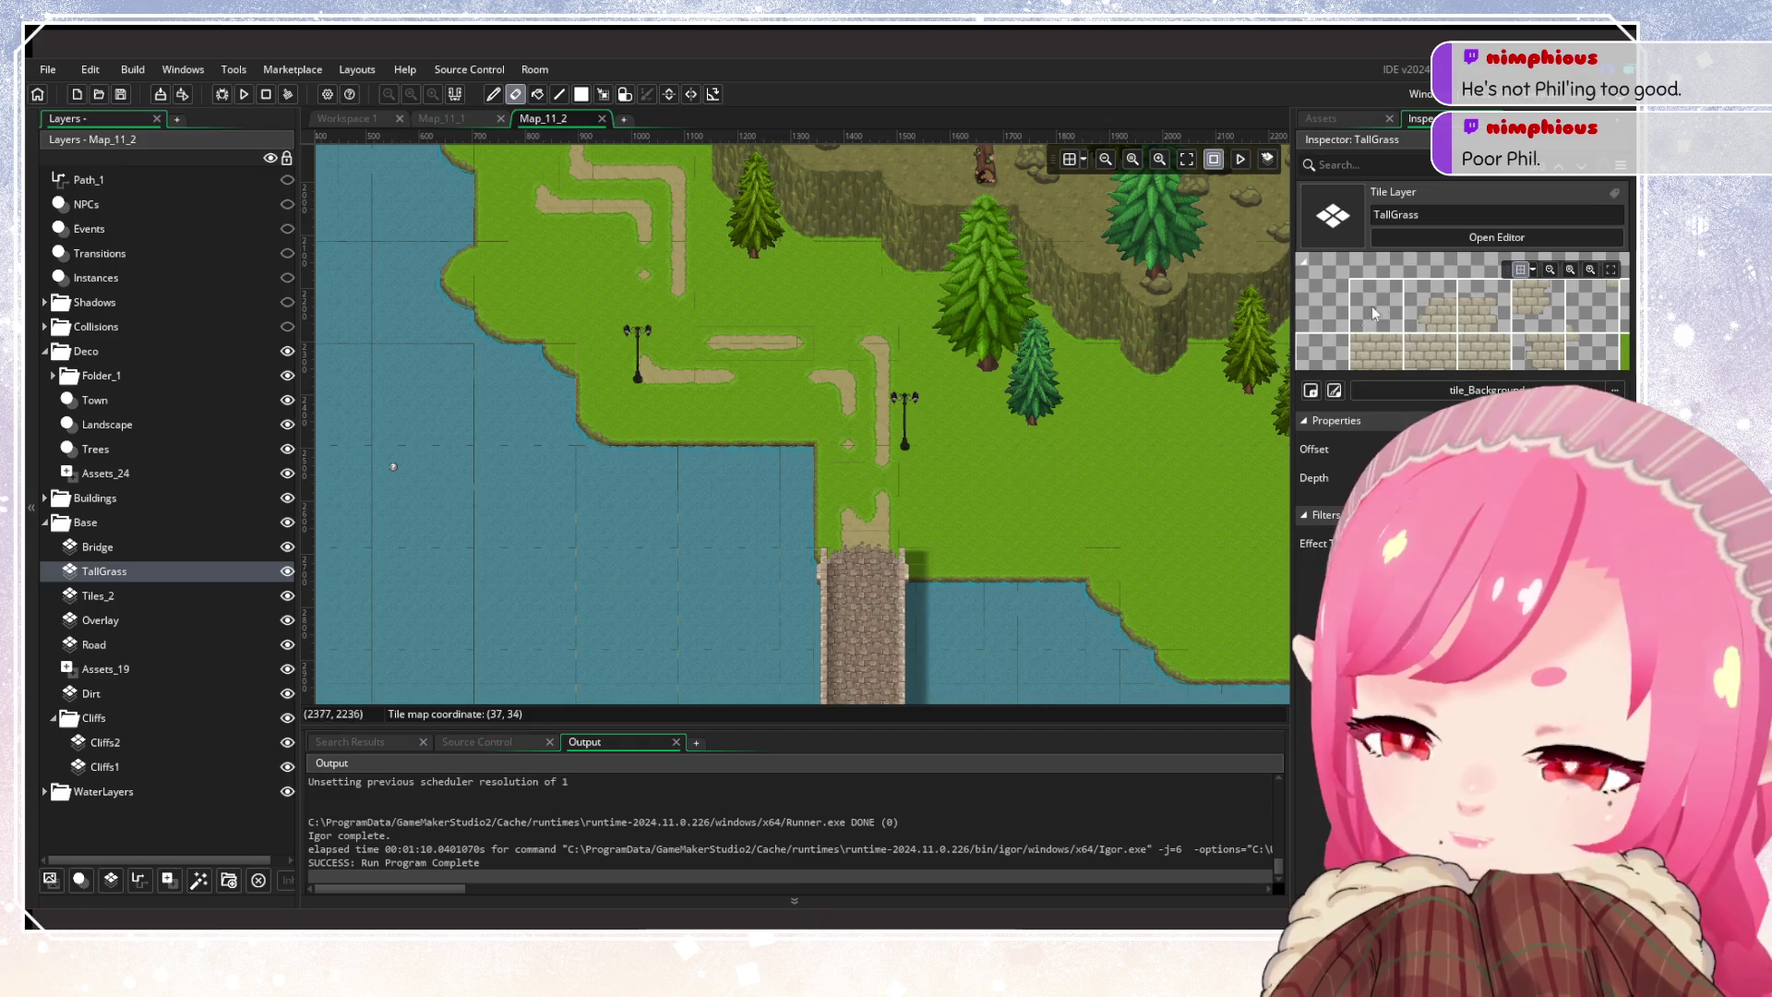
From the auto-tile library, pick LongGrass and paint a first patch on the meadow
click(1477, 237)
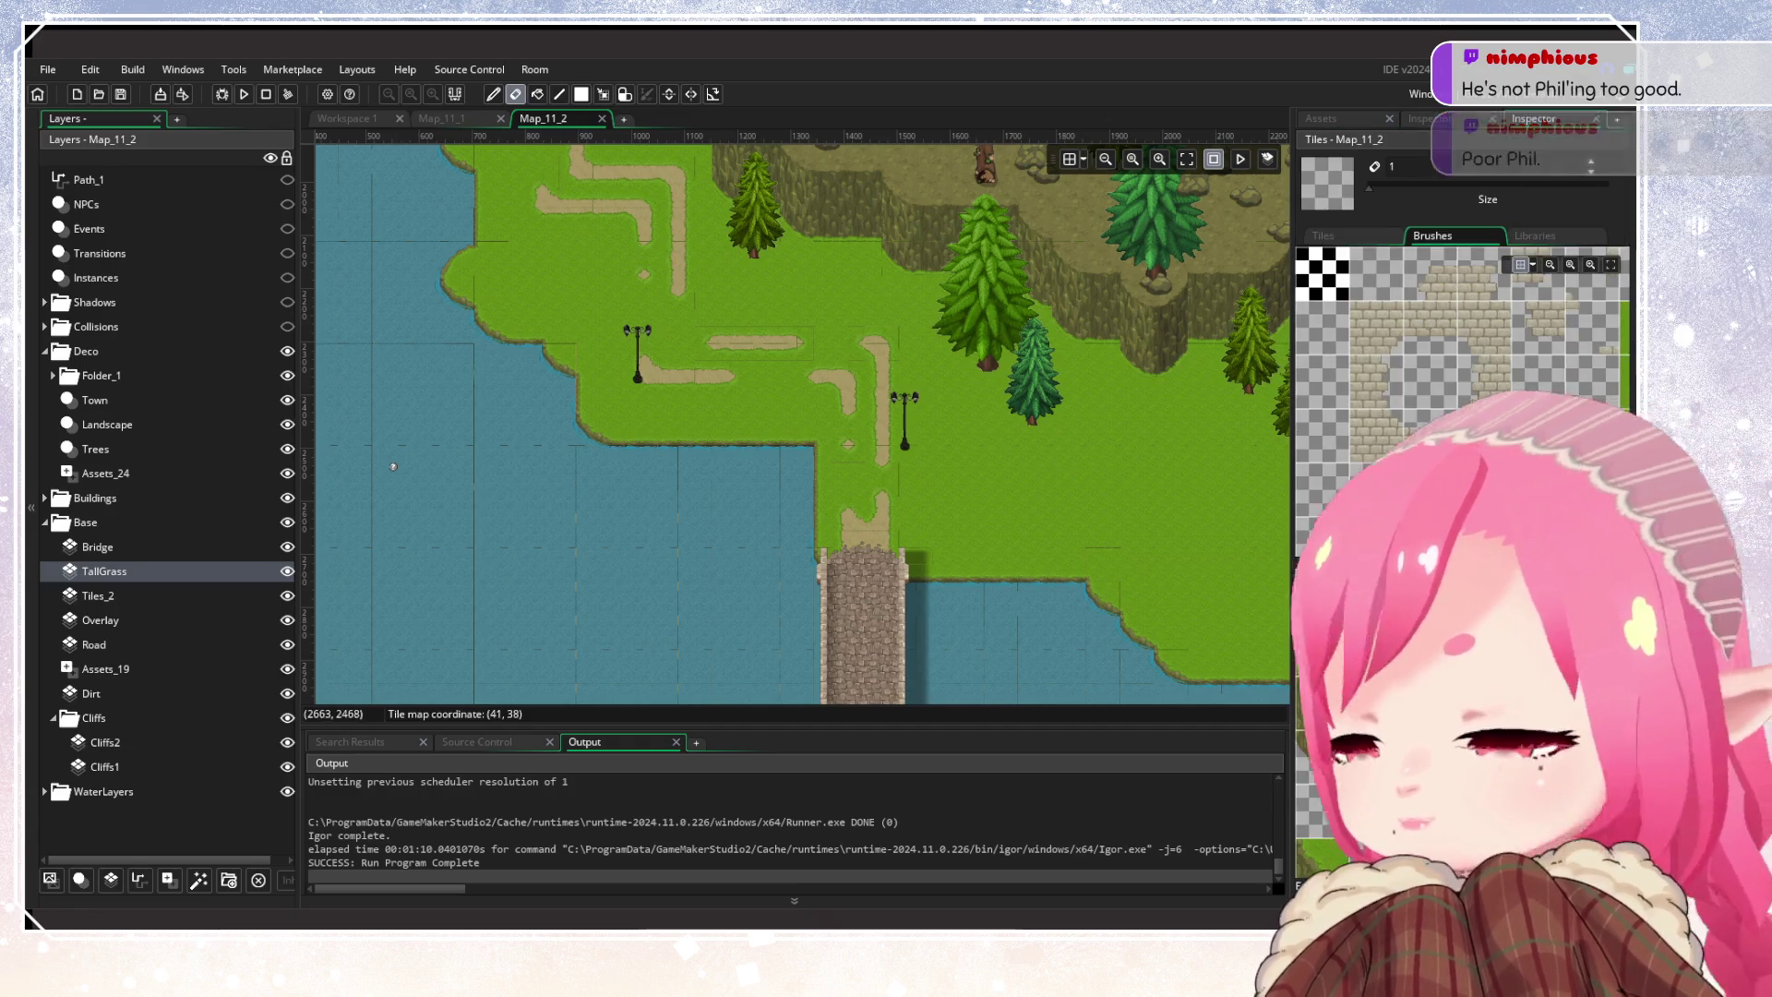
click(1535, 236)
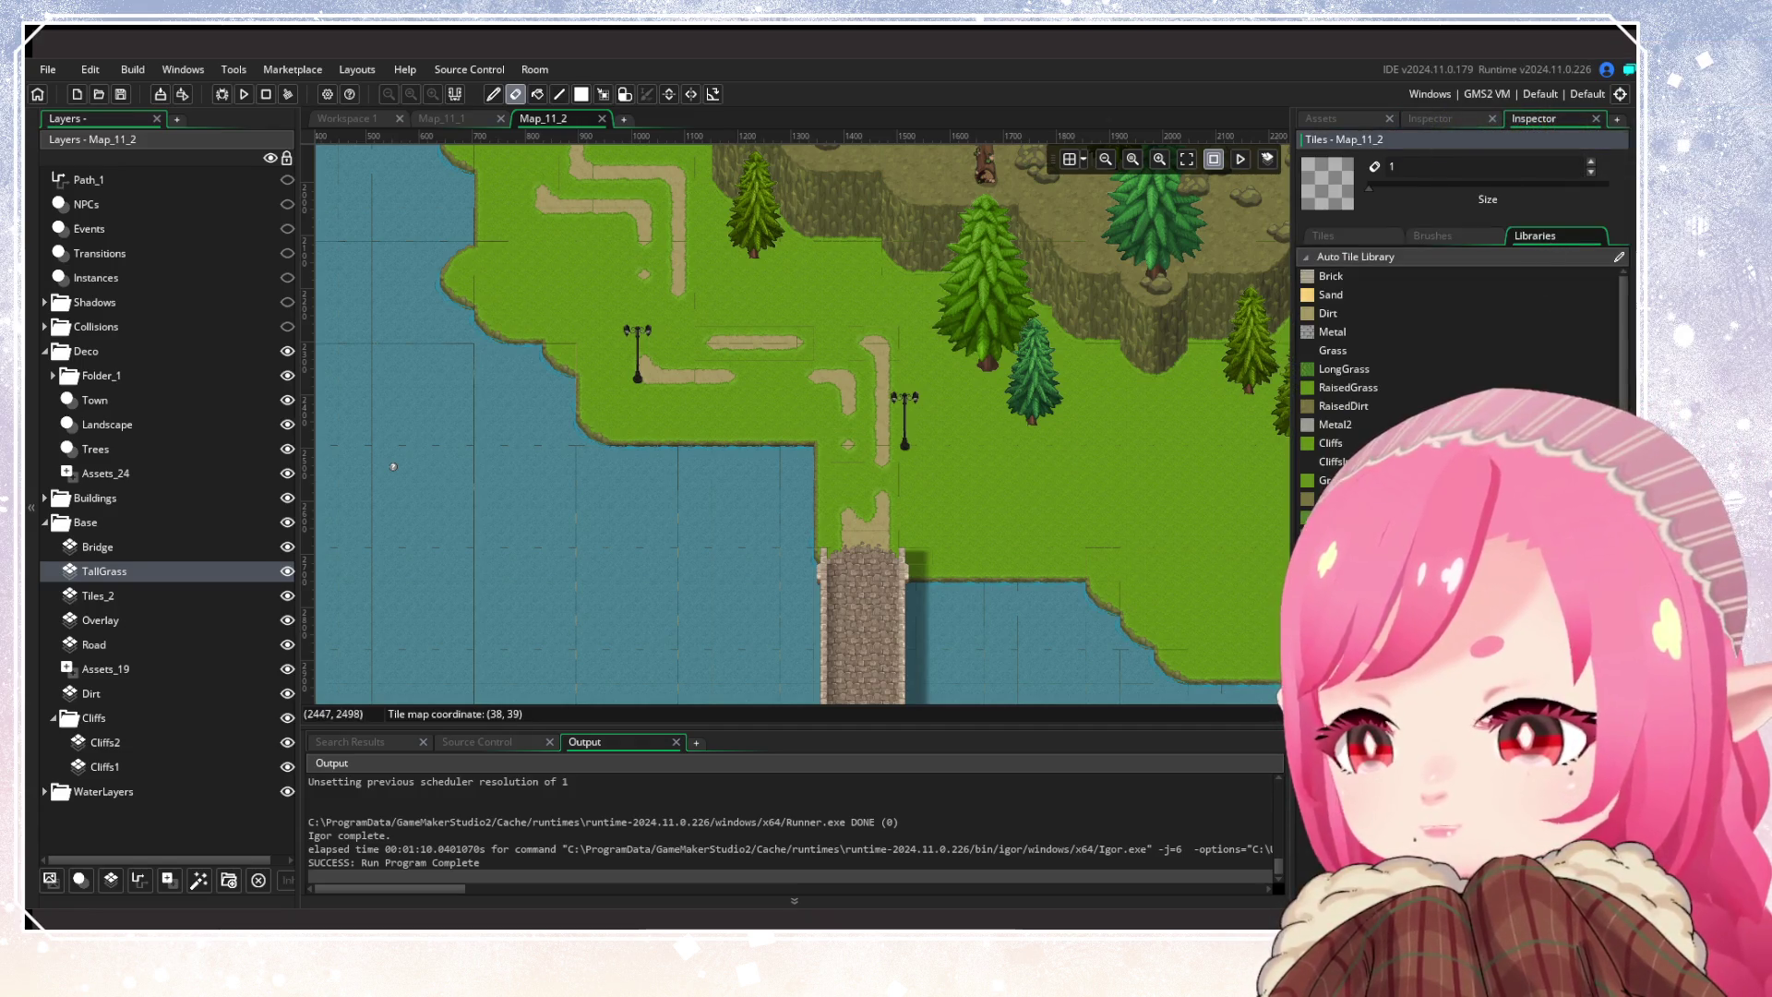
click(1343, 368)
mouse_move(1079, 439)
mouse_down()
mouse_move(1105, 459)
mouse_move(961, 467)
mouse_move(628, 390)
mouse_move(696, 386)
mouse_move(688, 432)
mouse_up()
Paint LongGrass around the shoreline tree and add another block on the meadow
click(683, 385)
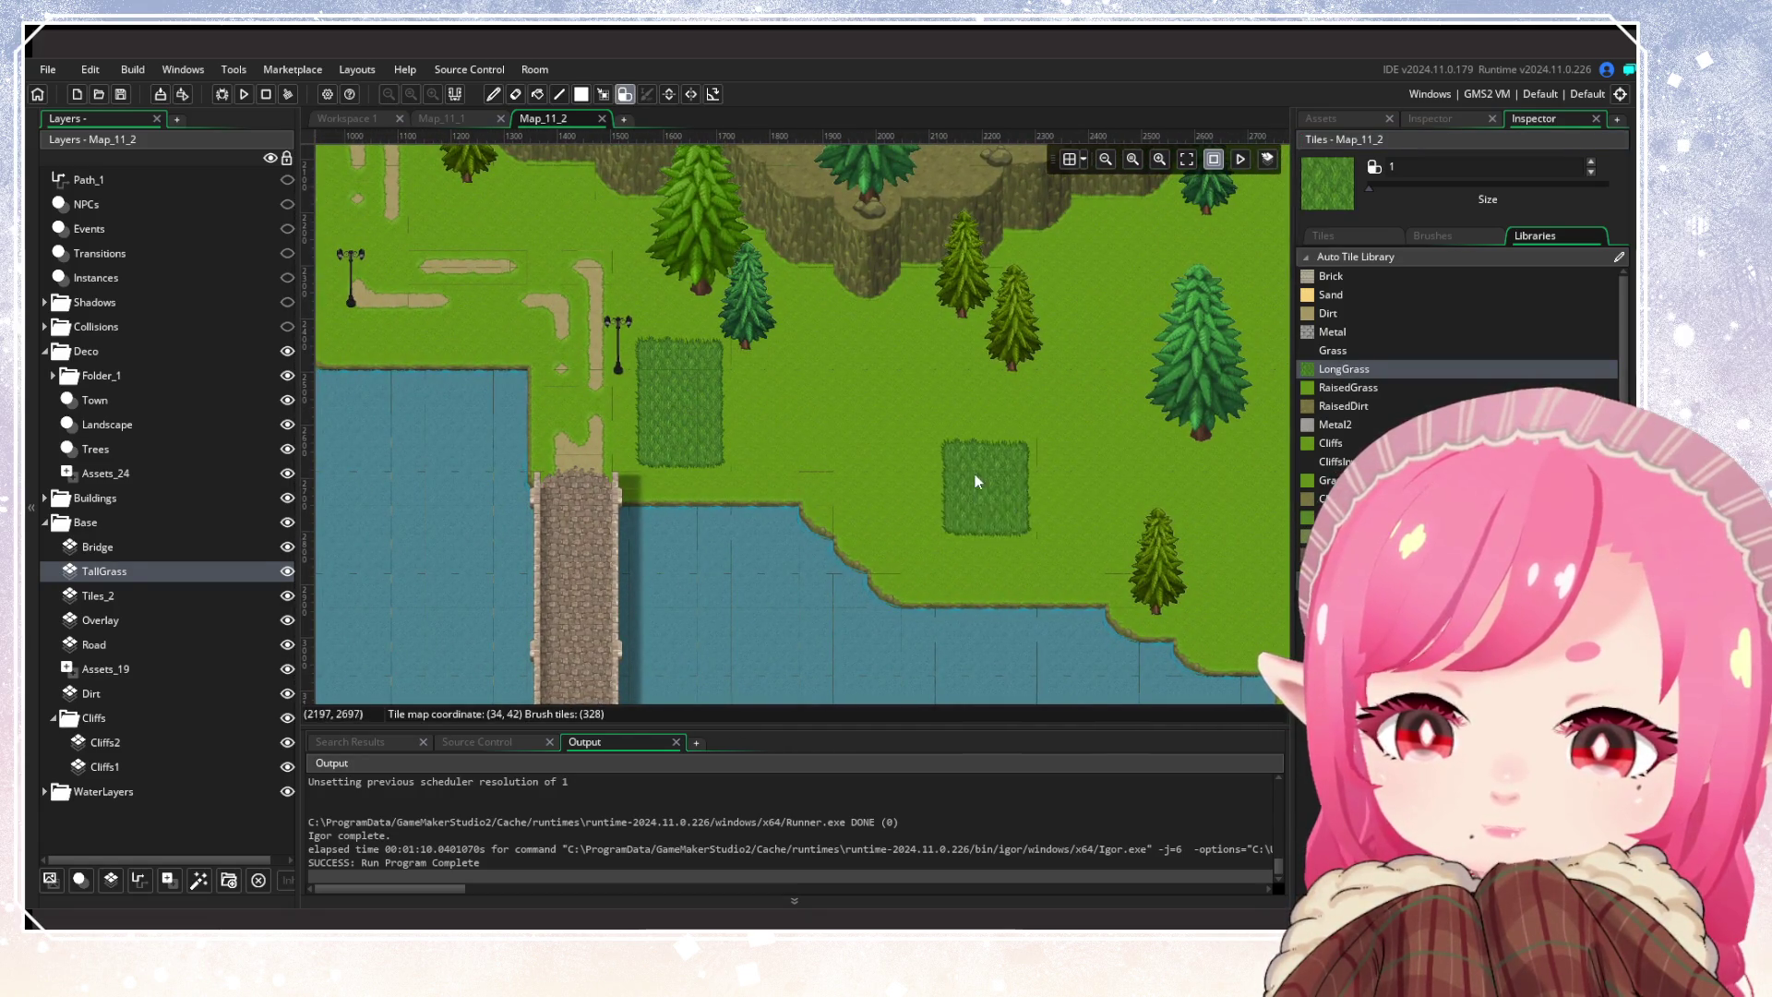
mouse_move(886, 434)
mouse_down()
mouse_move(1236, 503)
mouse_move(1230, 589)
mouse_move(1280, 682)
mouse_up()
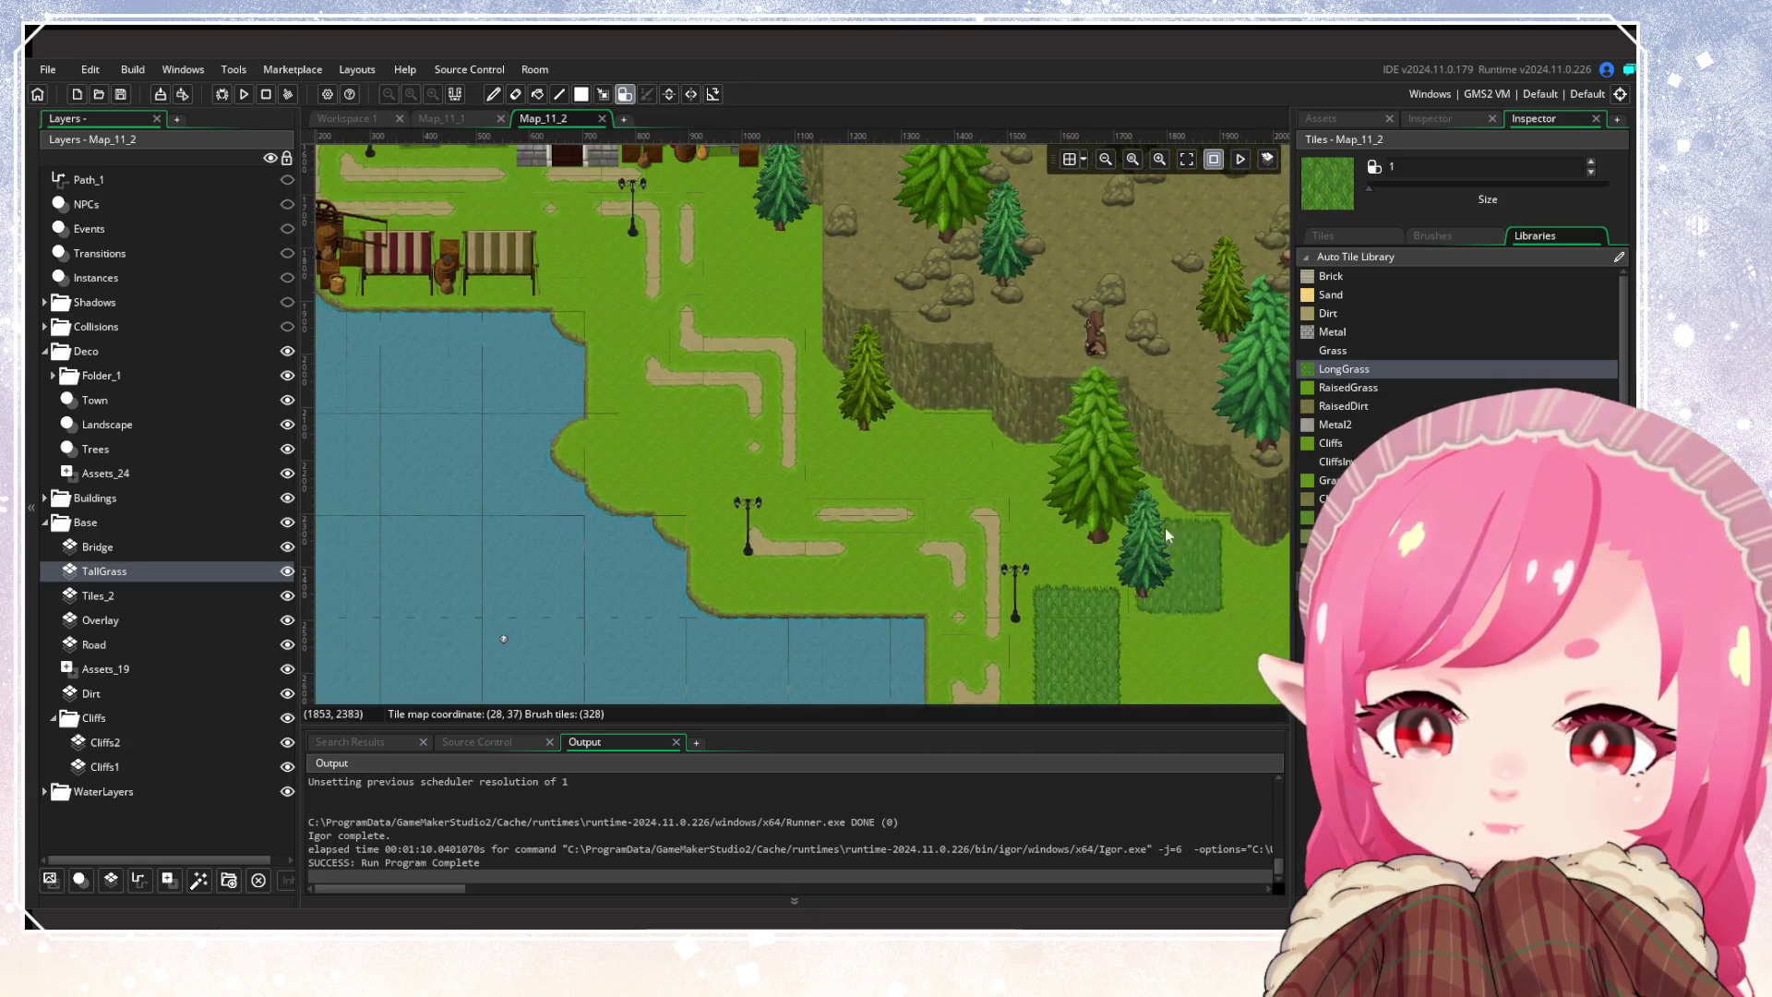
drag(864, 441, 875, 396)
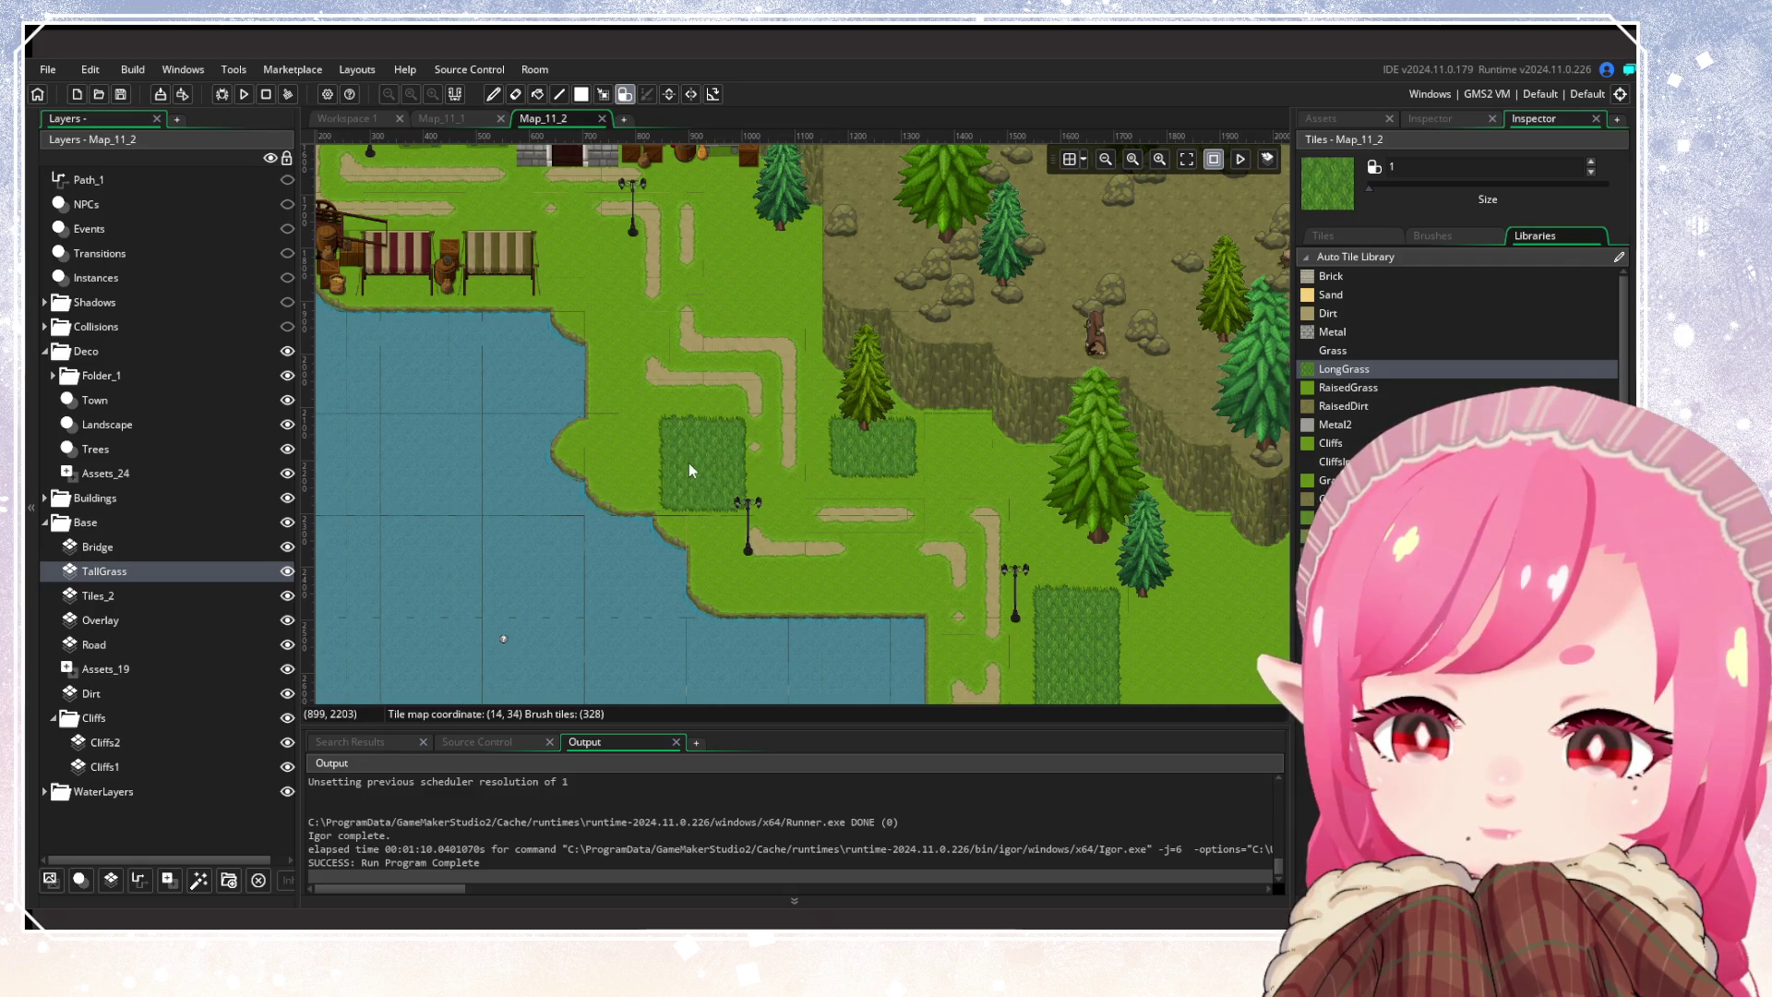
drag(674, 446, 655, 367)
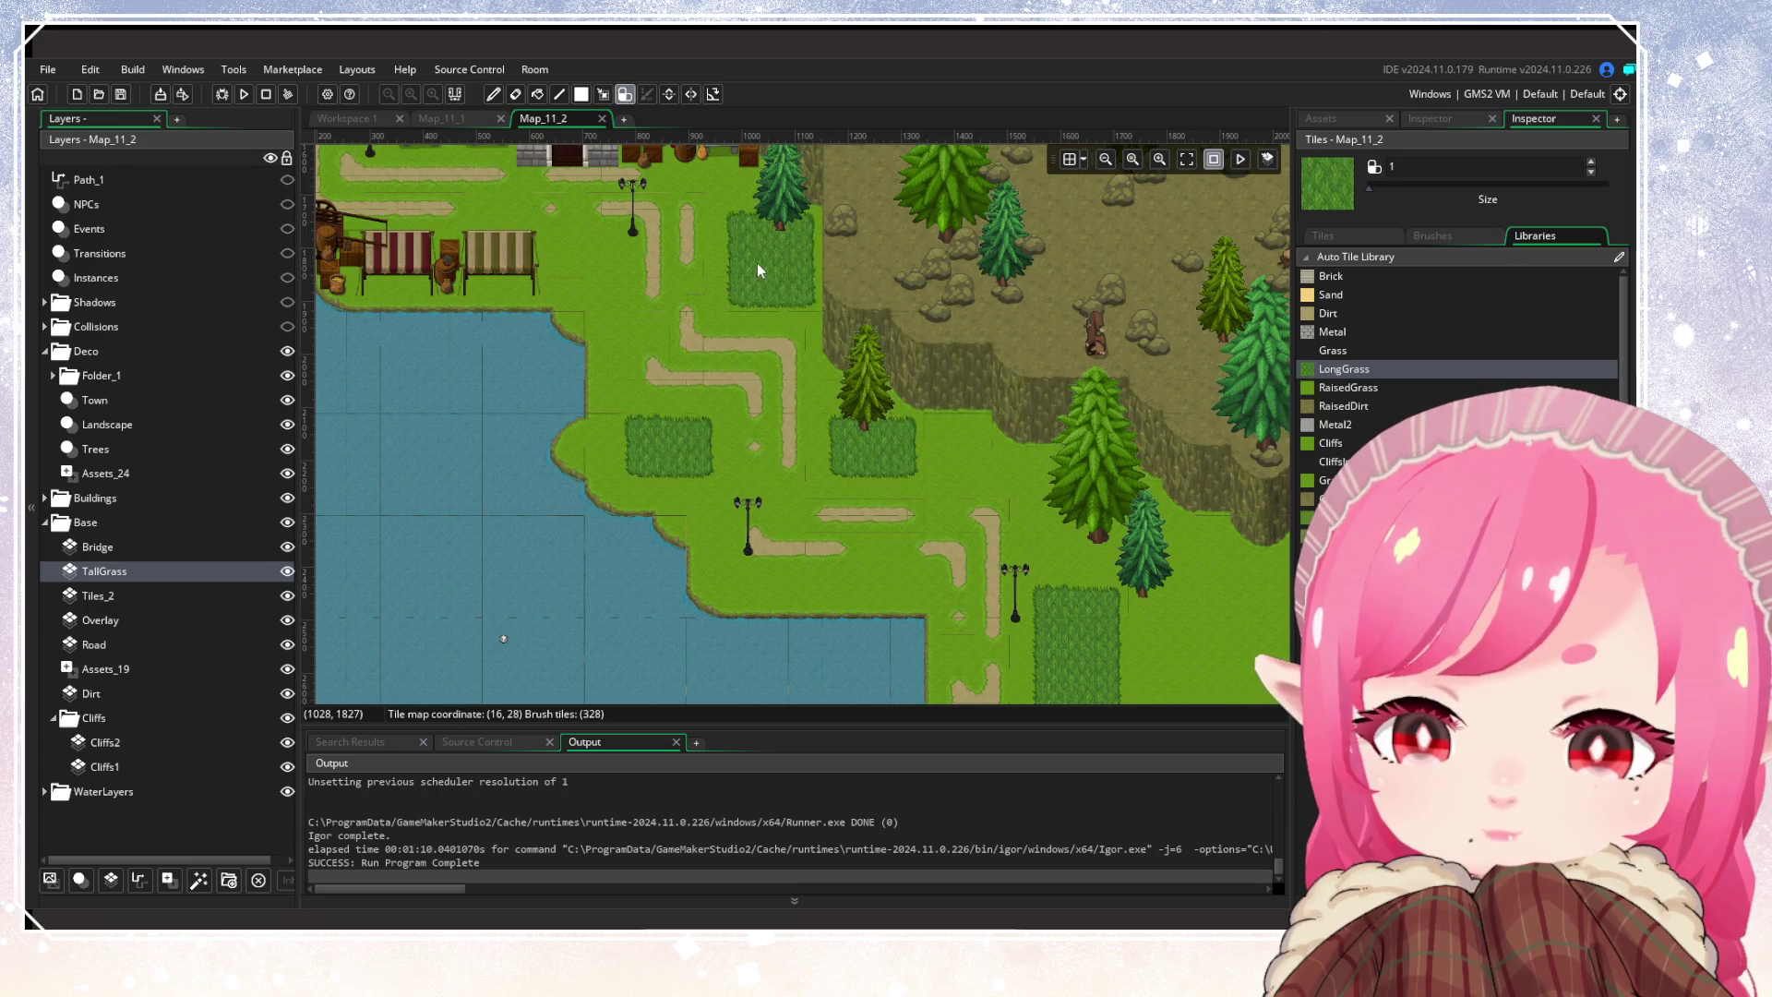
scroll(932, 465, down, 4)
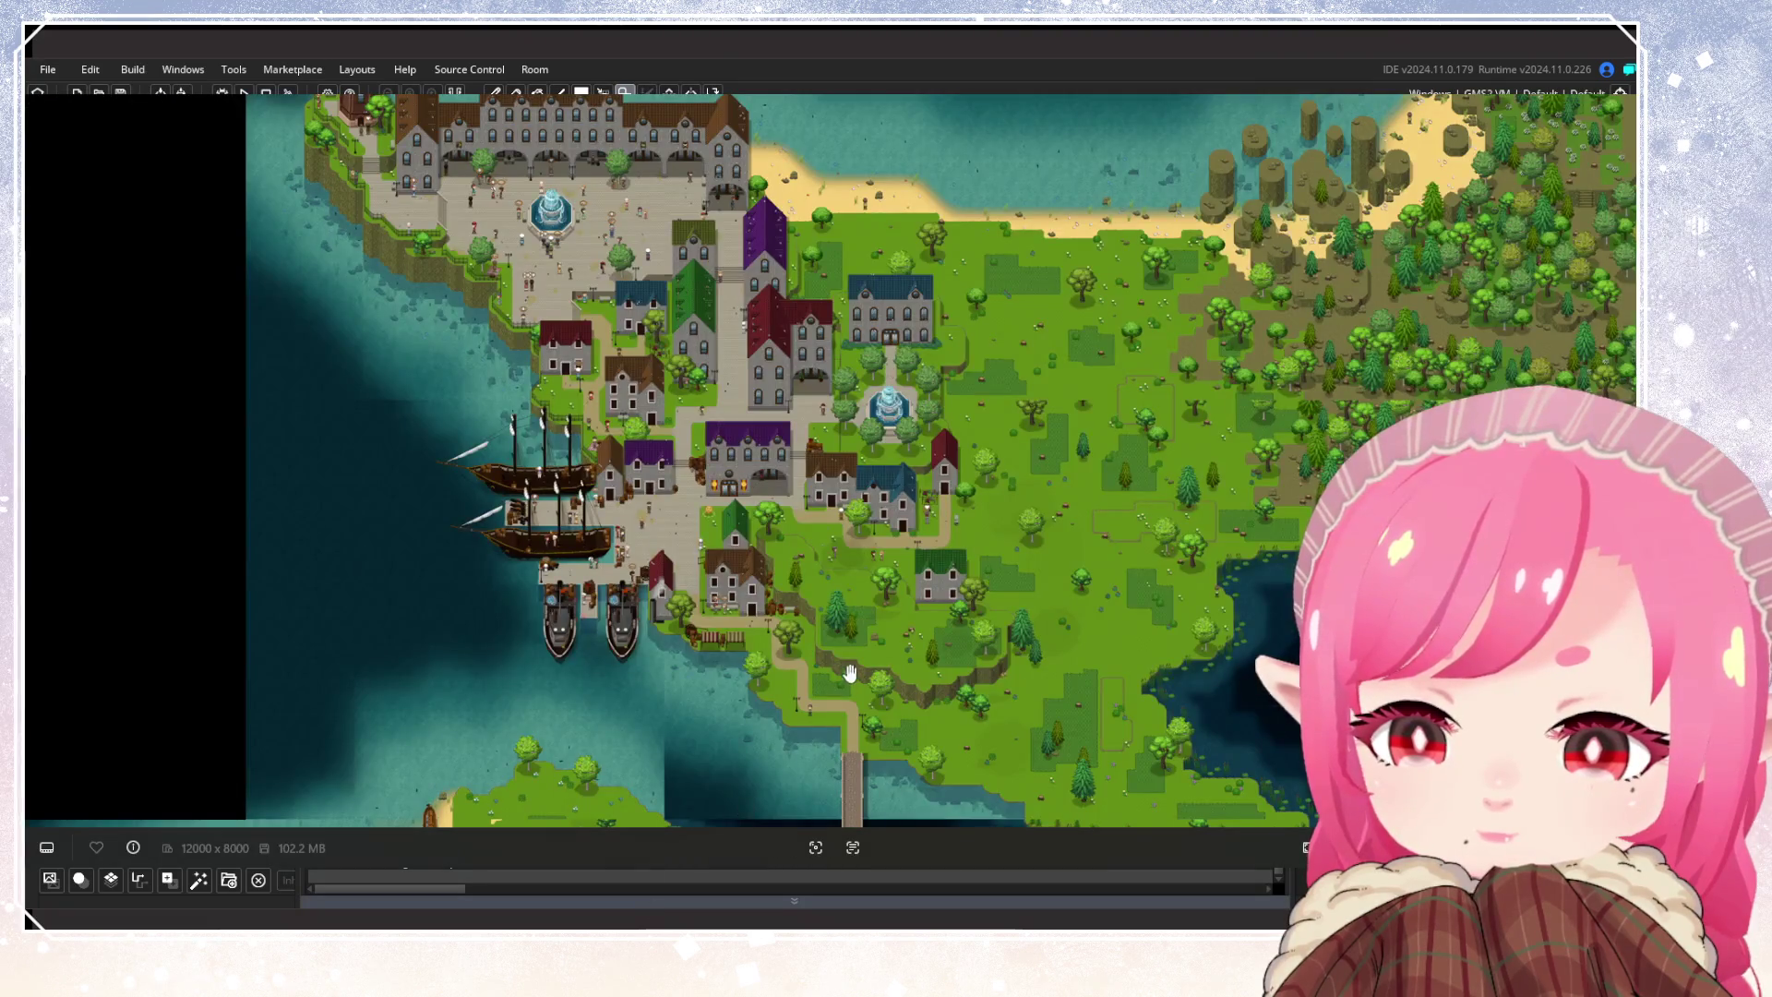
scroll(850, 675, down, 4)
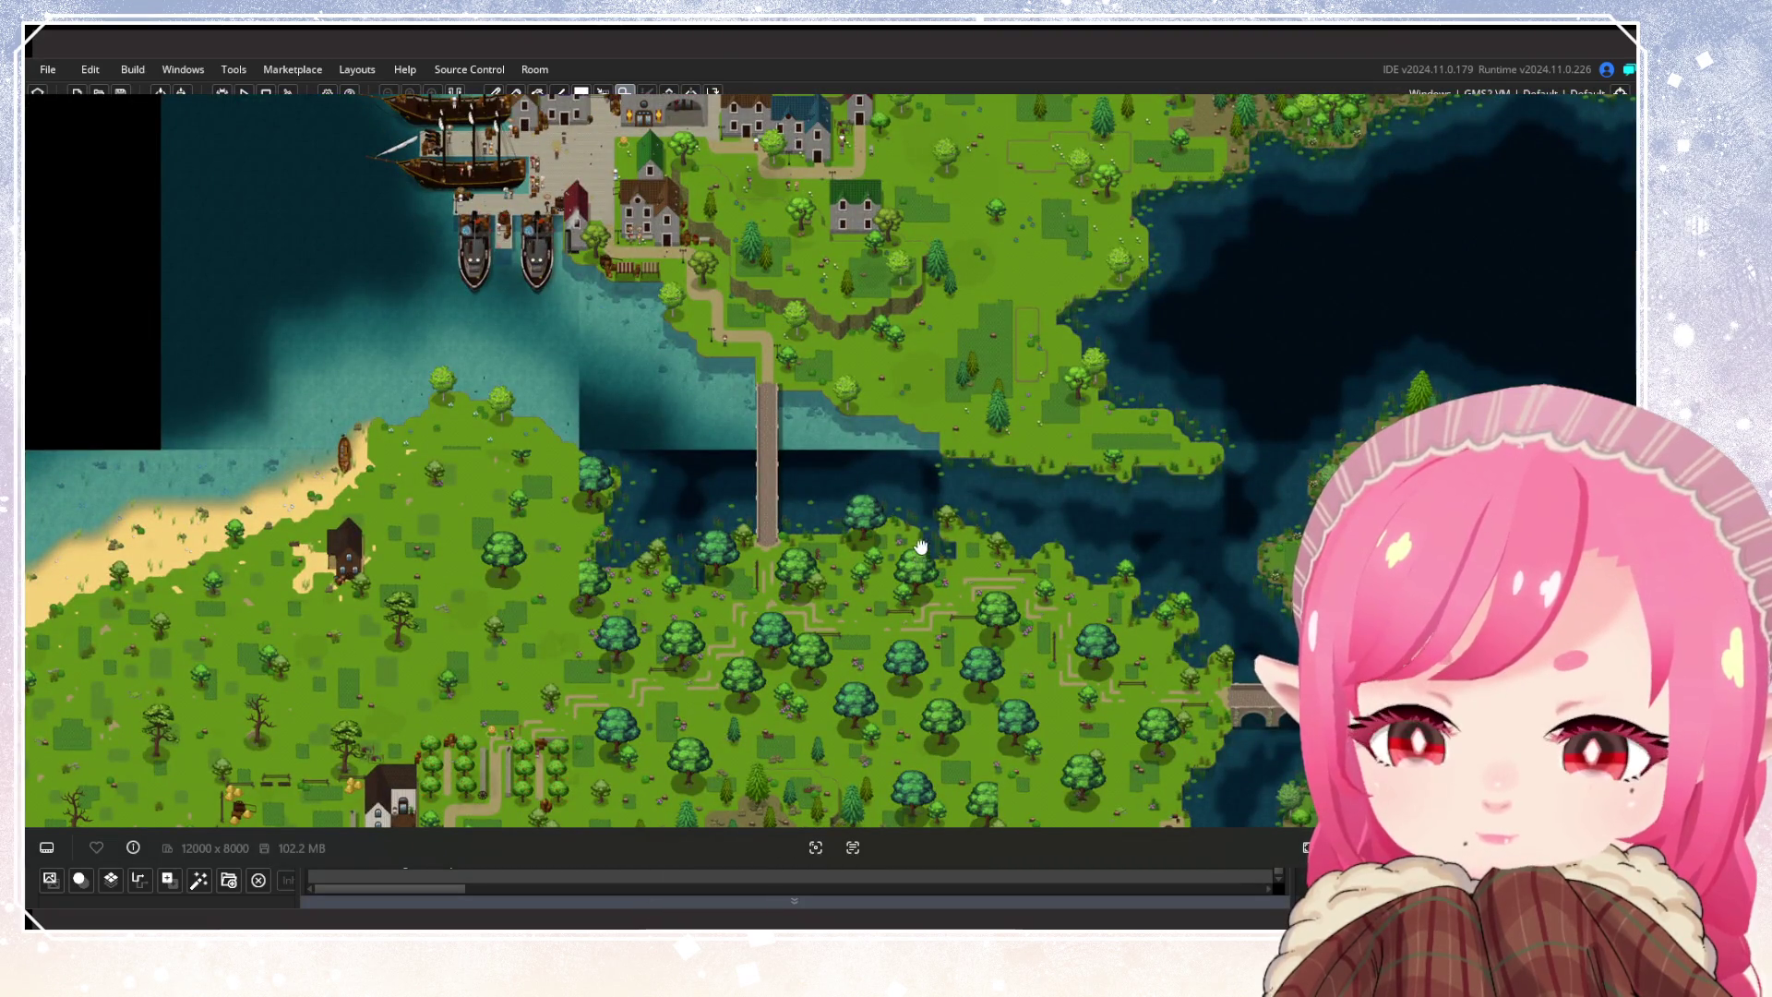
scroll(920, 554, down, 2)
scroll(783, 386, down, 3)
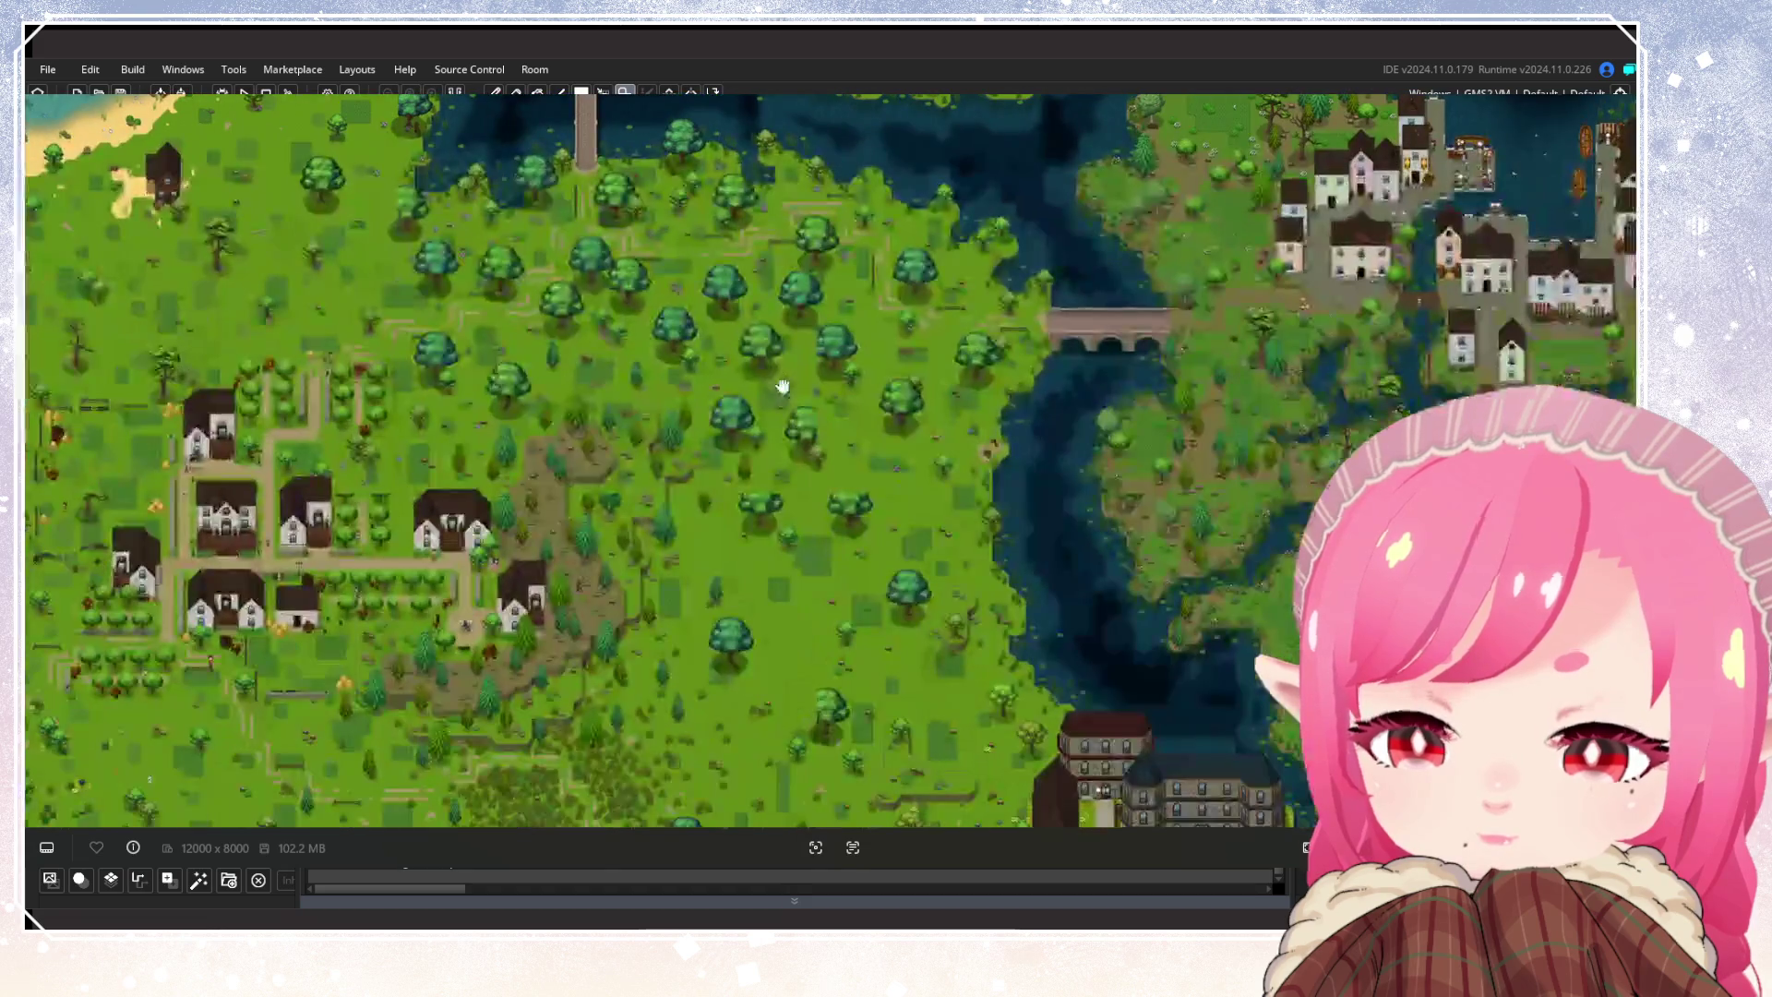
scroll(793, 434, up, 4)
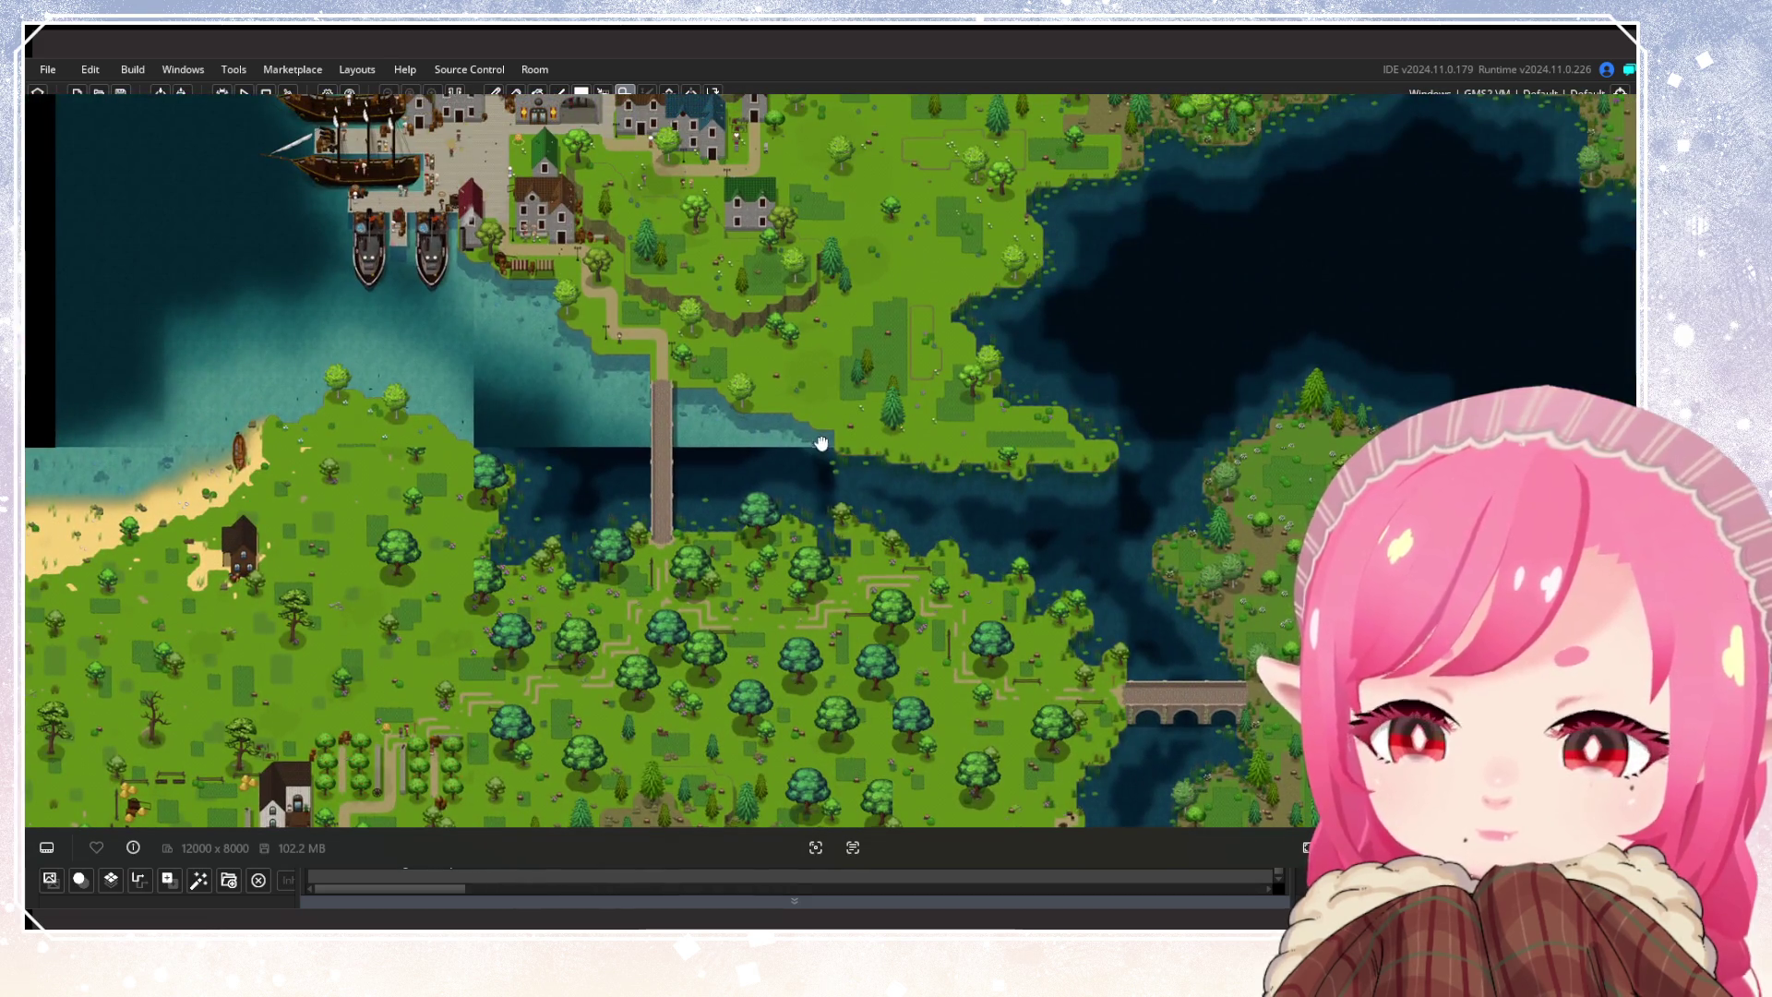
scroll(821, 442, up, 3)
scroll(787, 558, right, 2)
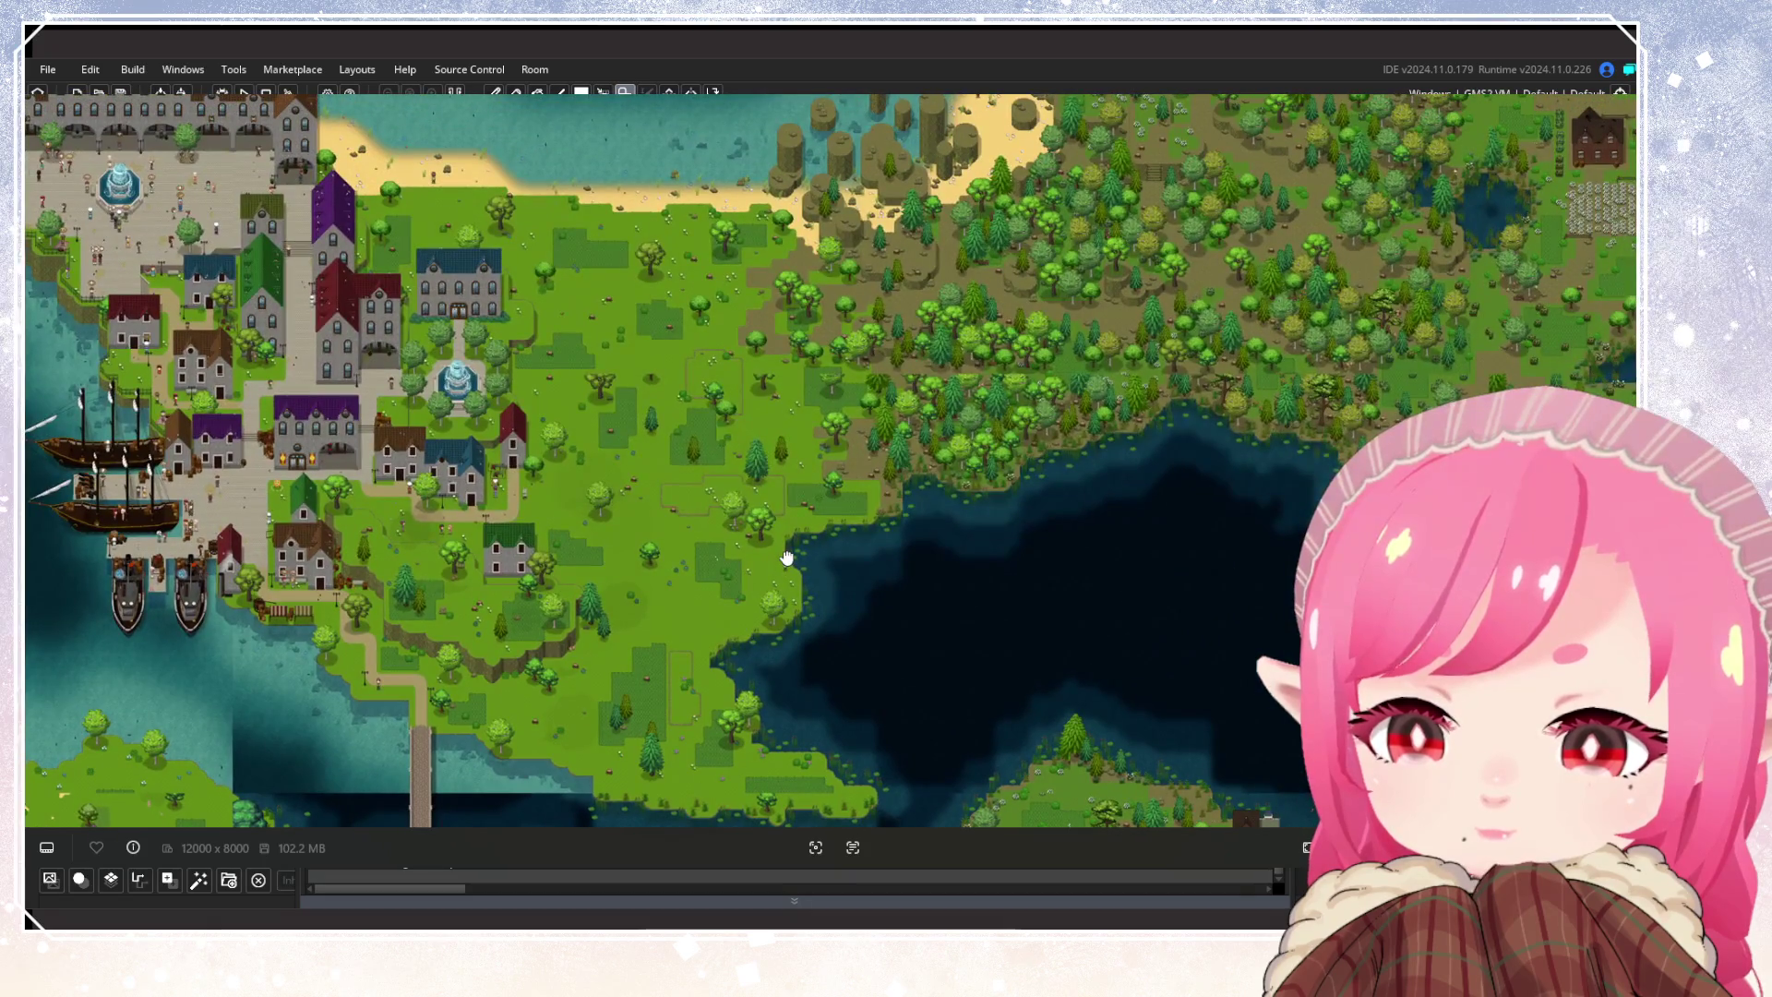
scroll(788, 558, left, 2)
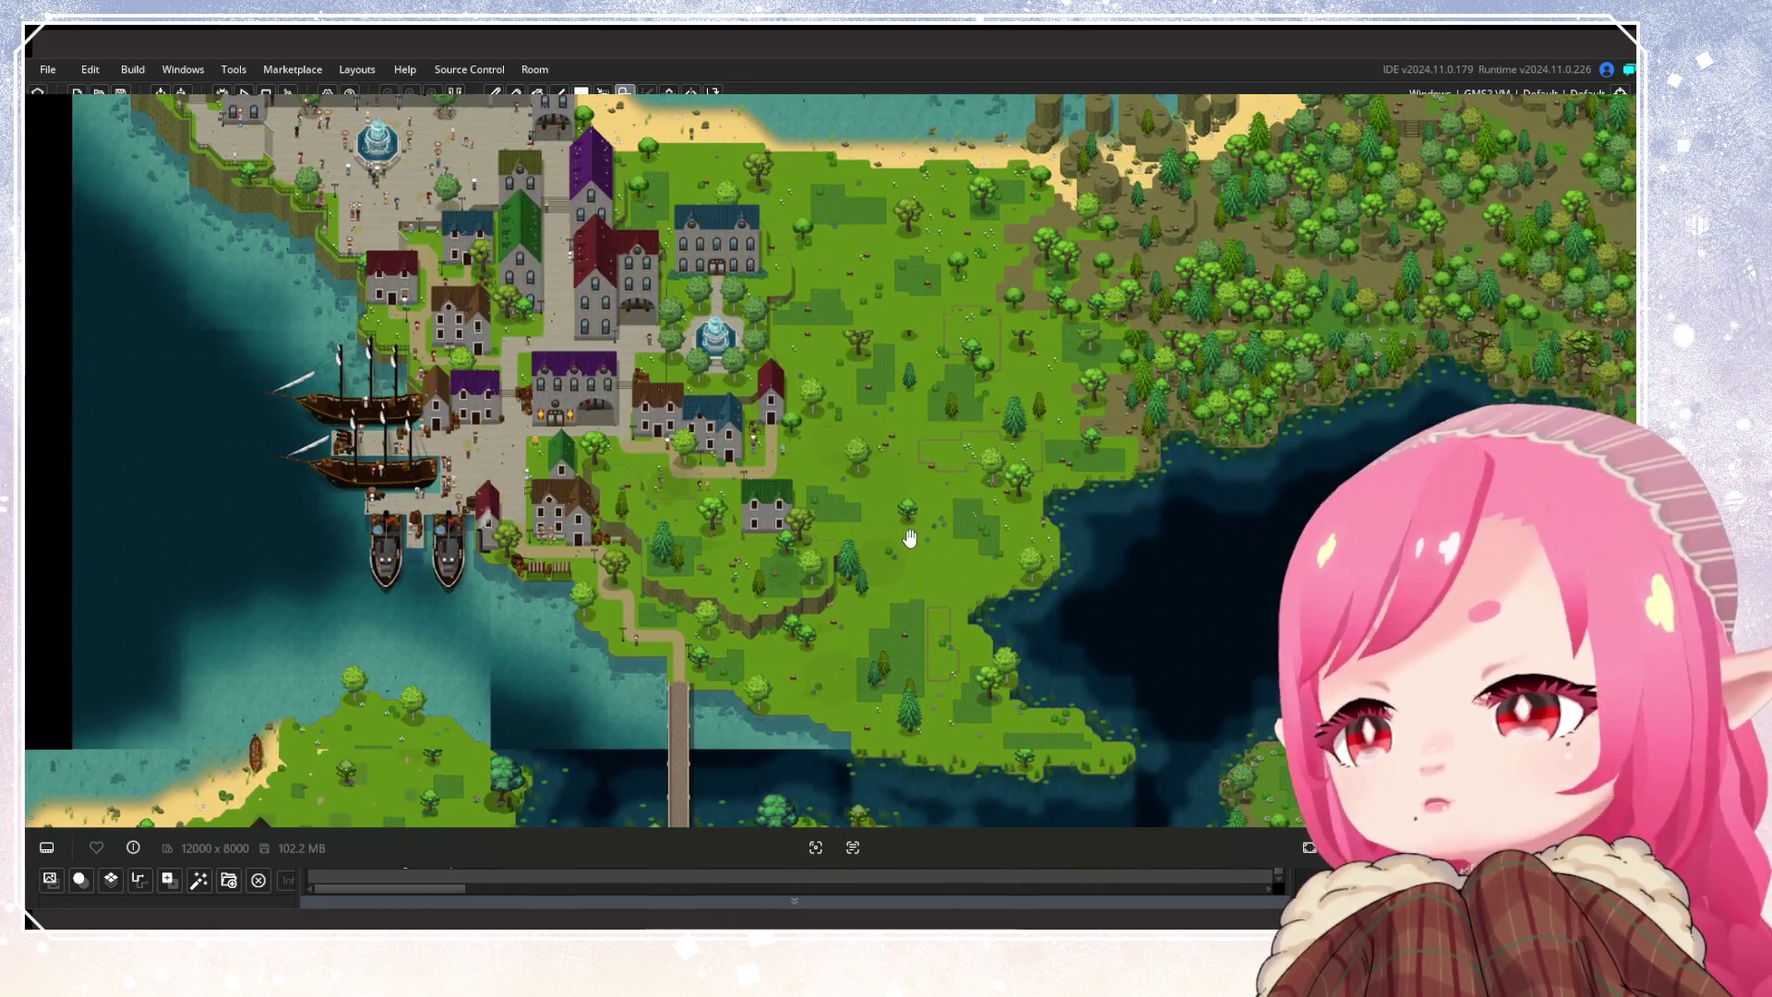
scroll(906, 526, down, 2)
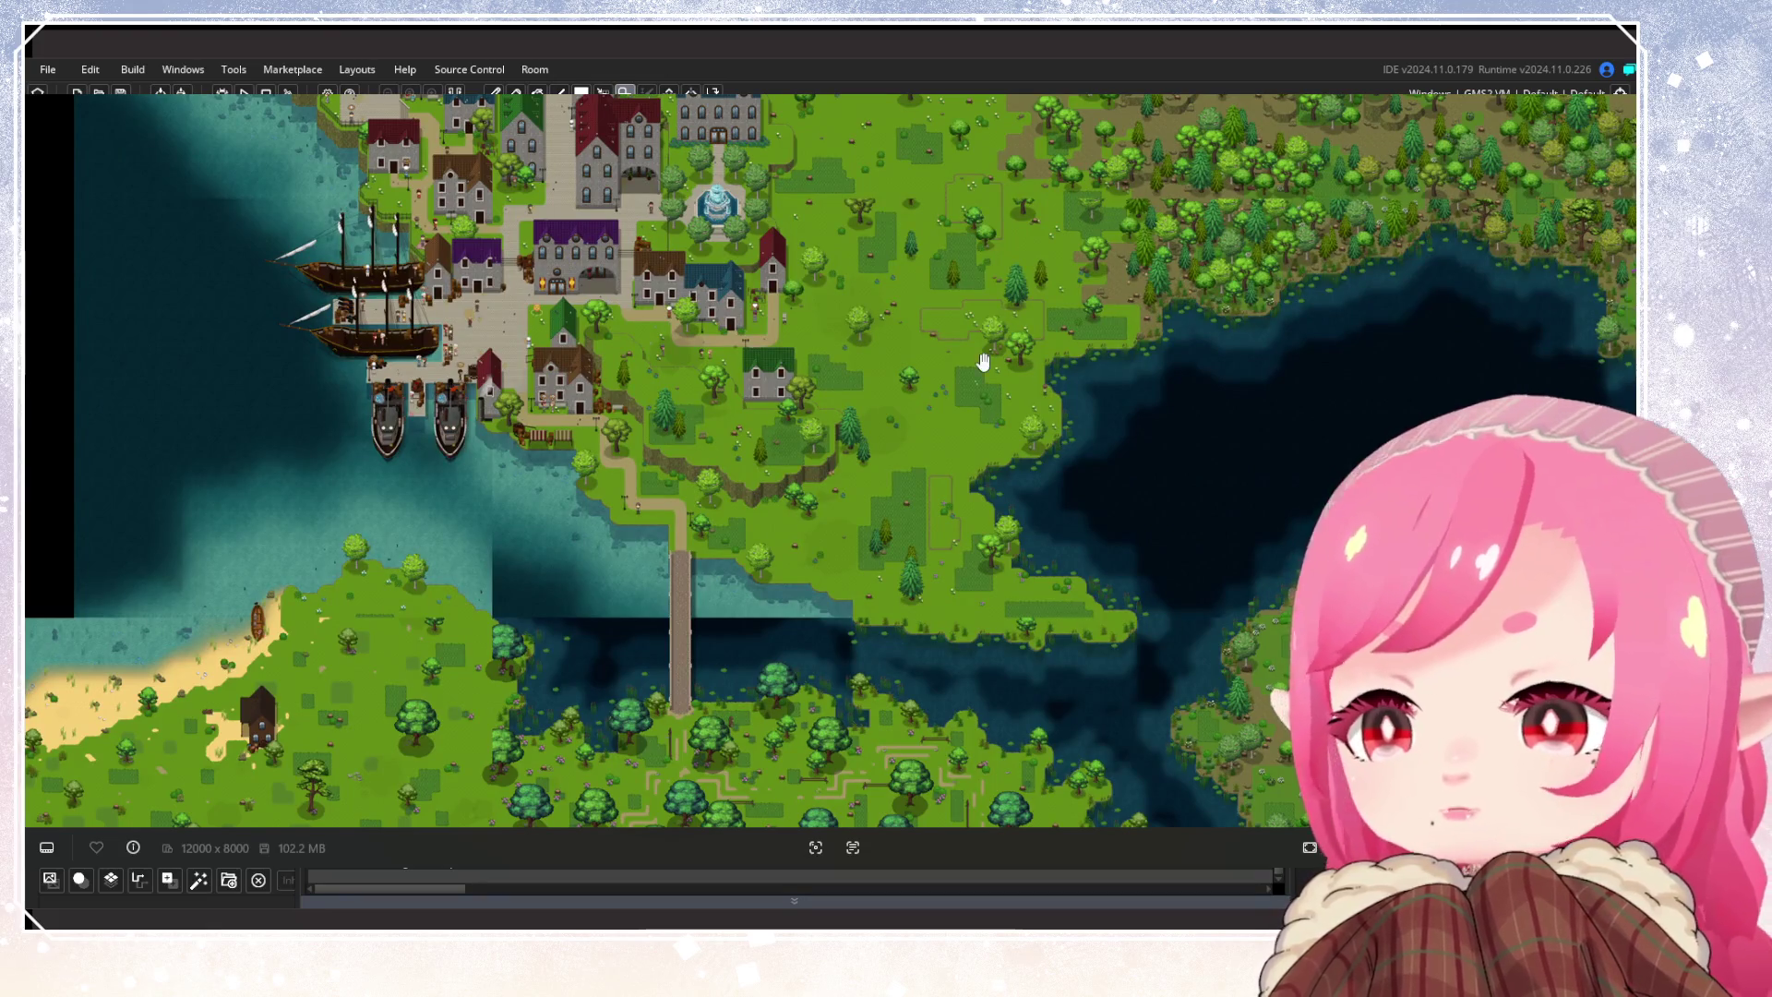
scroll(978, 362, up, 2)
scroll(978, 361, right, 4)
scroll(914, 392, right, 2)
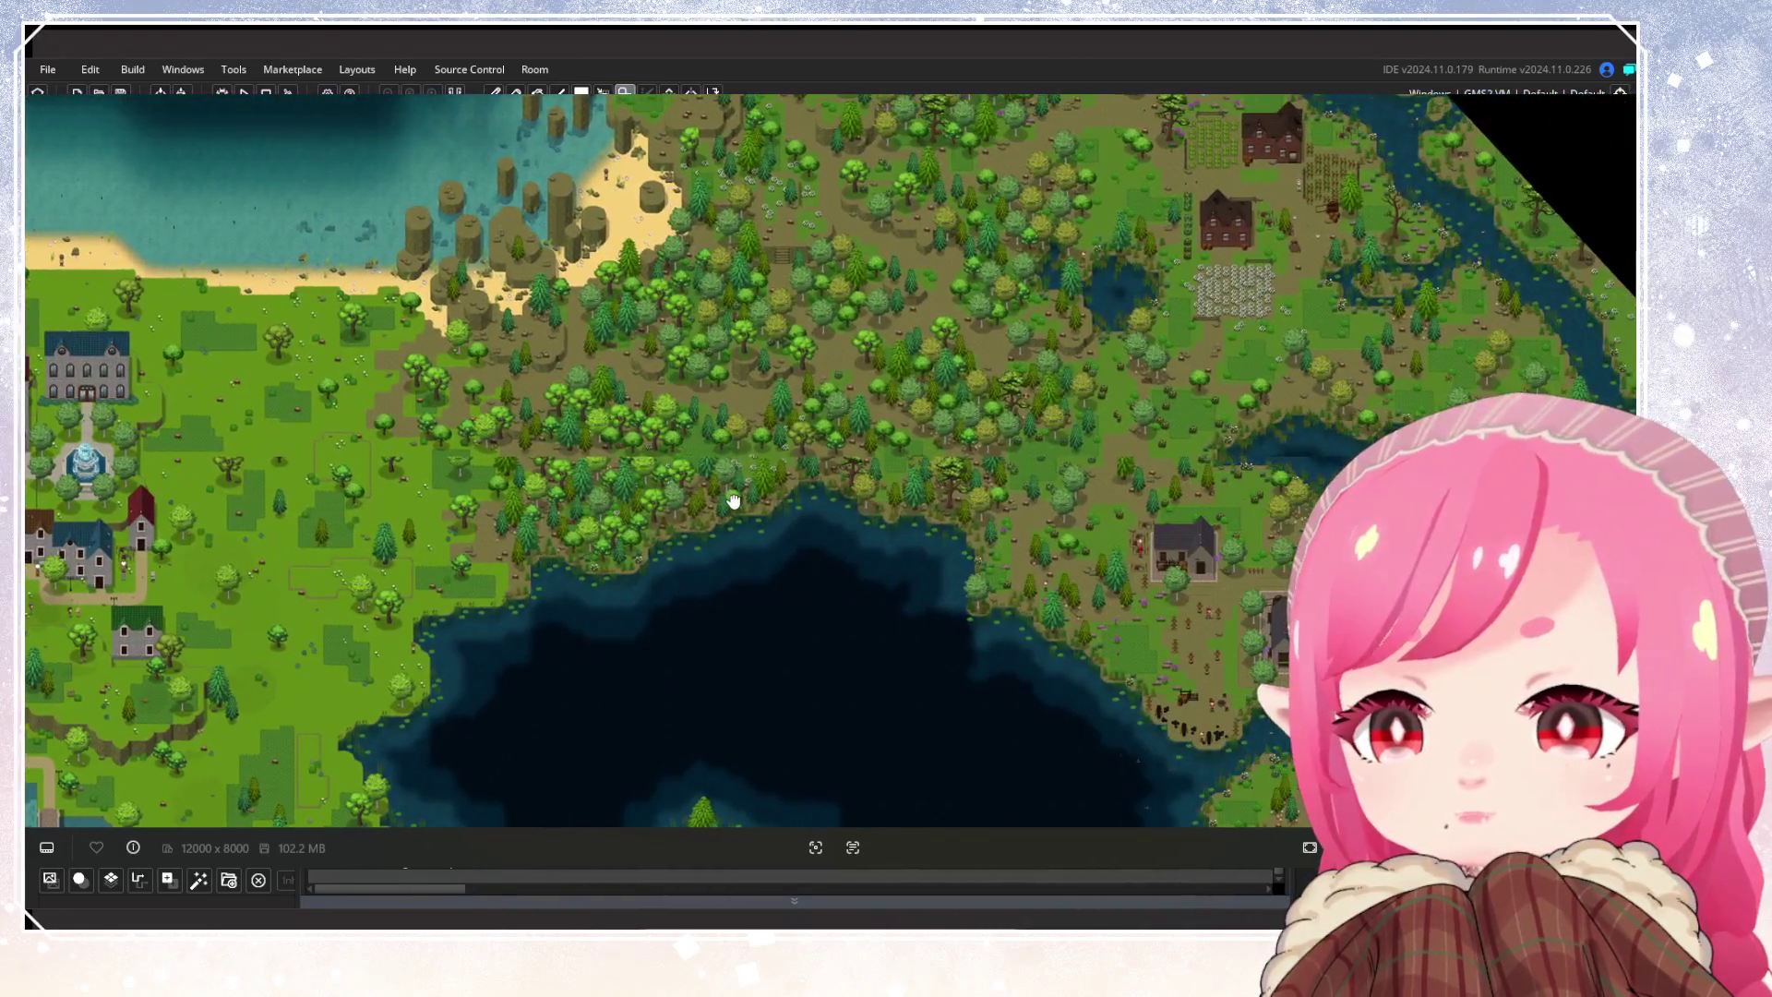
scroll(1249, 375, up, 2)
scroll(711, 514, down, 3)
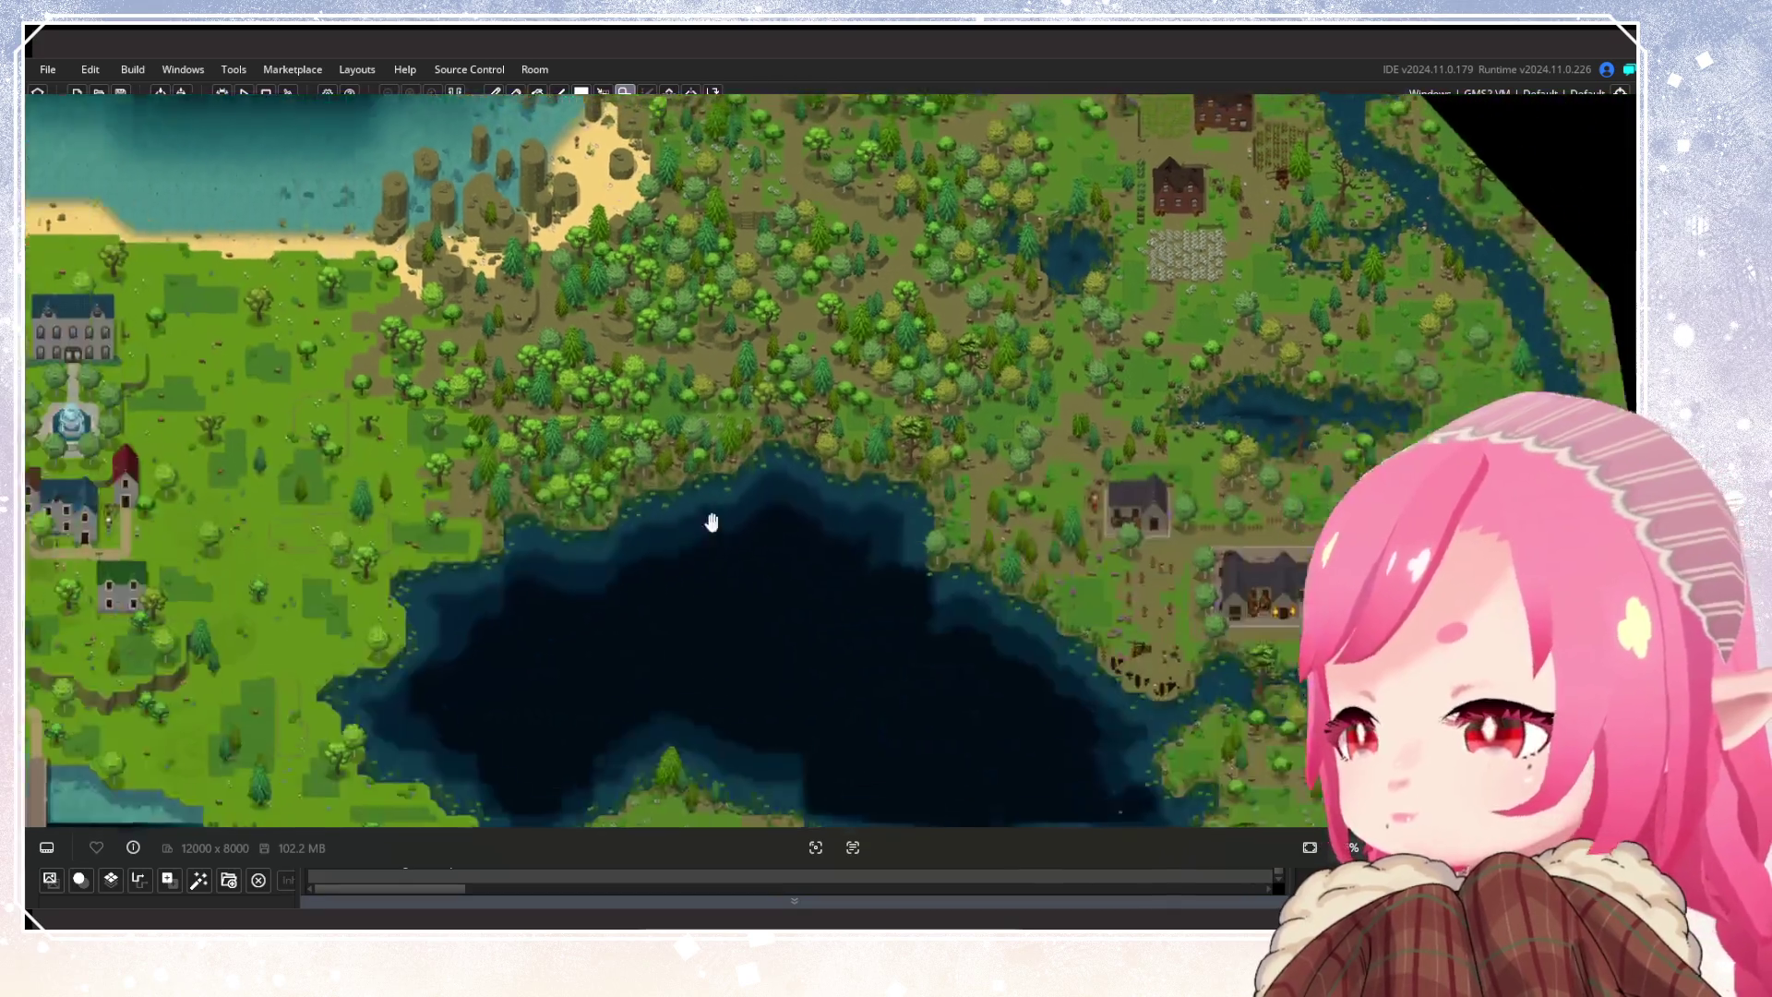
scroll(960, 486, left, 3)
scroll(910, 447, up, 3)
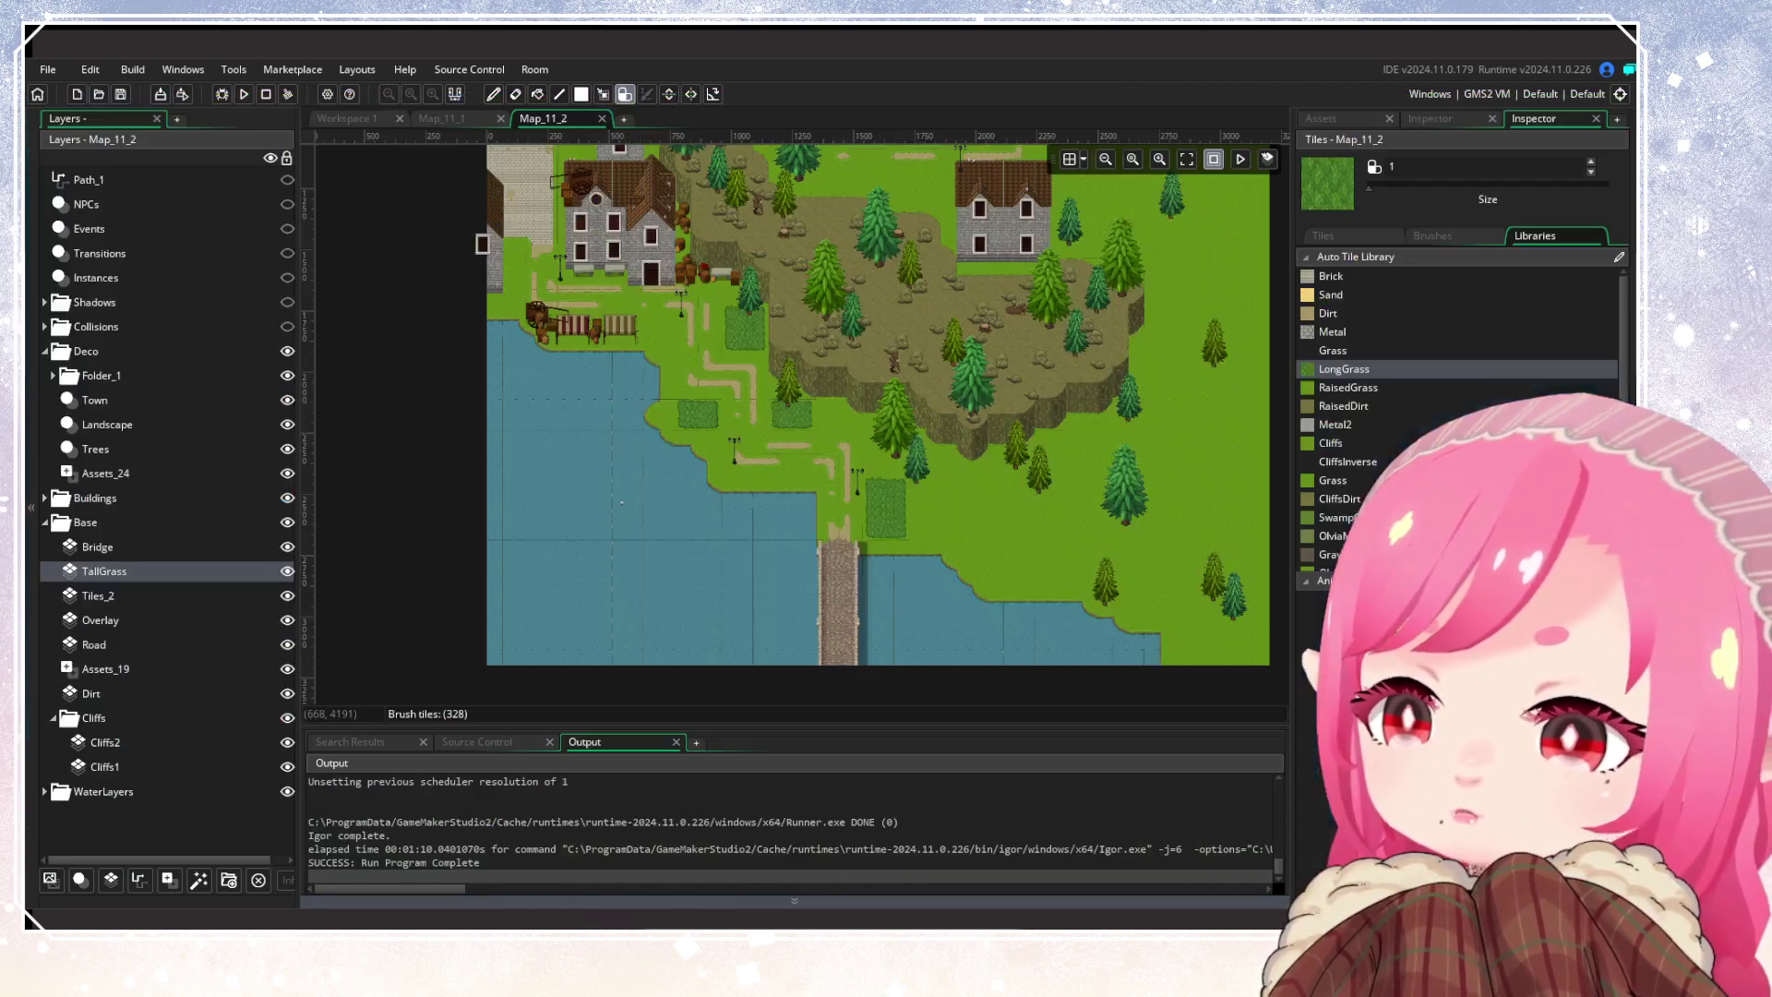
Scroll the view over to the open meadow on the right side of the map
scroll(819, 478, right, 3)
scroll(832, 506, up, 1)
scroll(858, 475, down, 2)
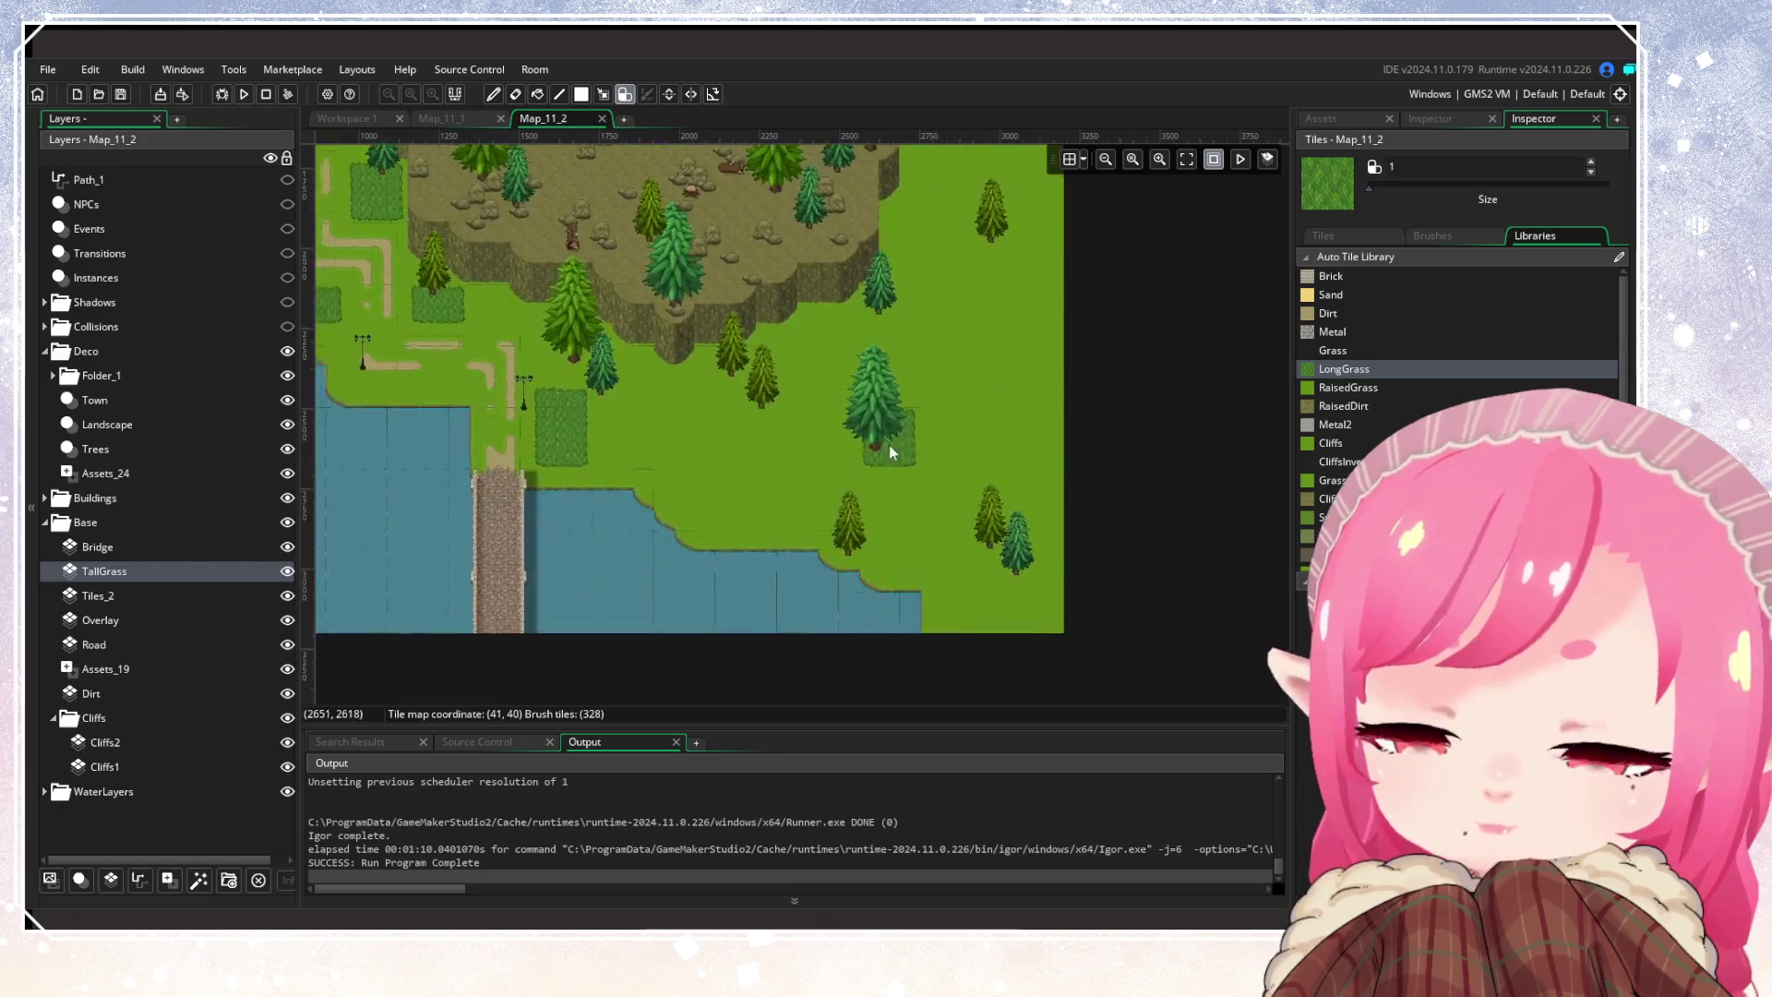
scroll(1015, 416, up, 1)
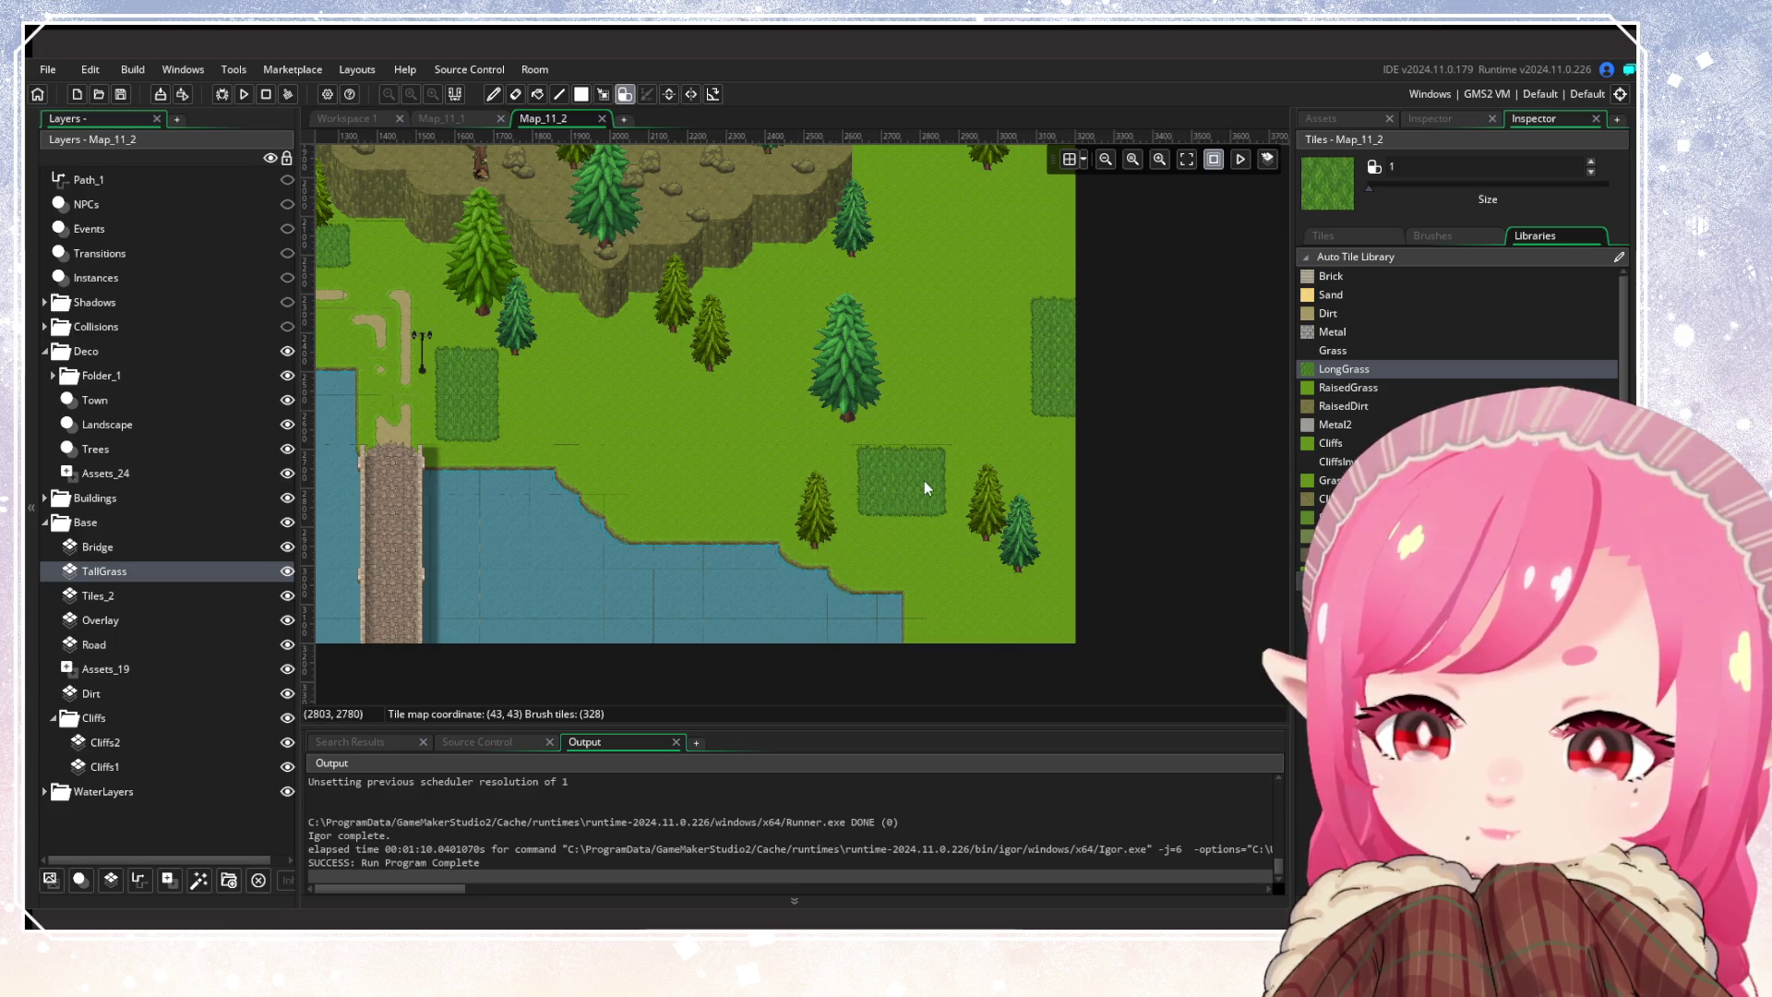
scroll(827, 488, left, 2)
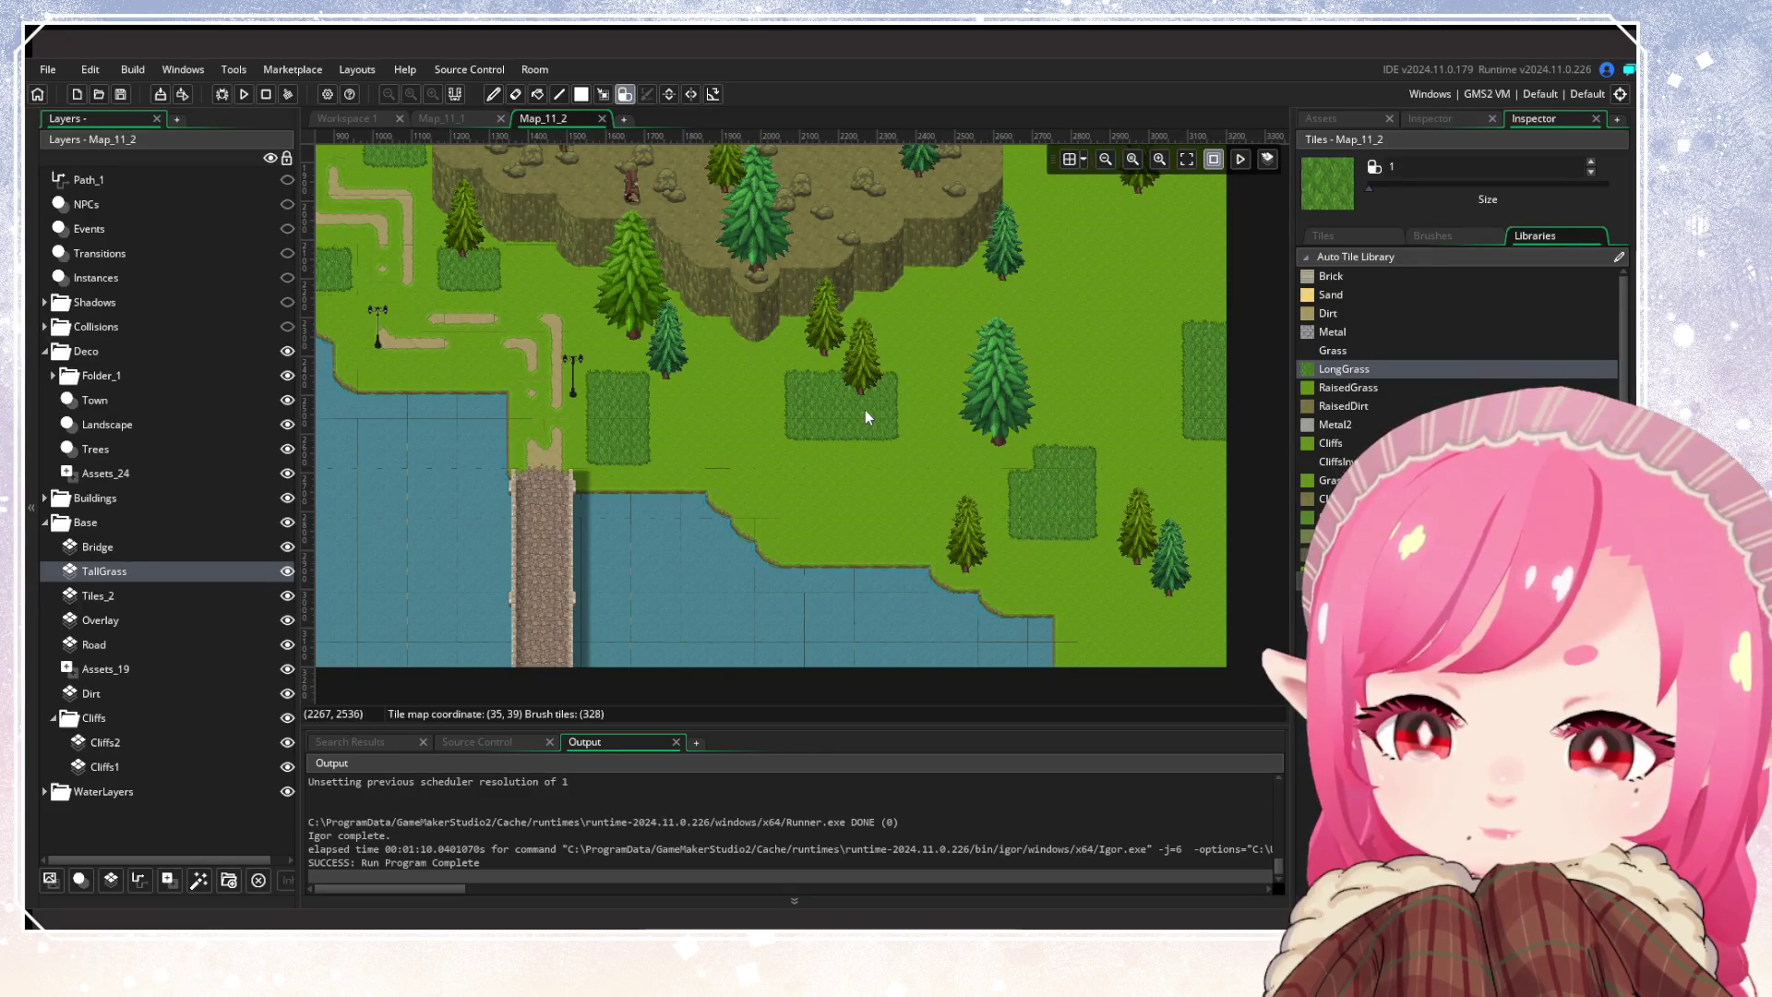
scroll(867, 408, right, 3)
scroll(921, 576, up, 5)
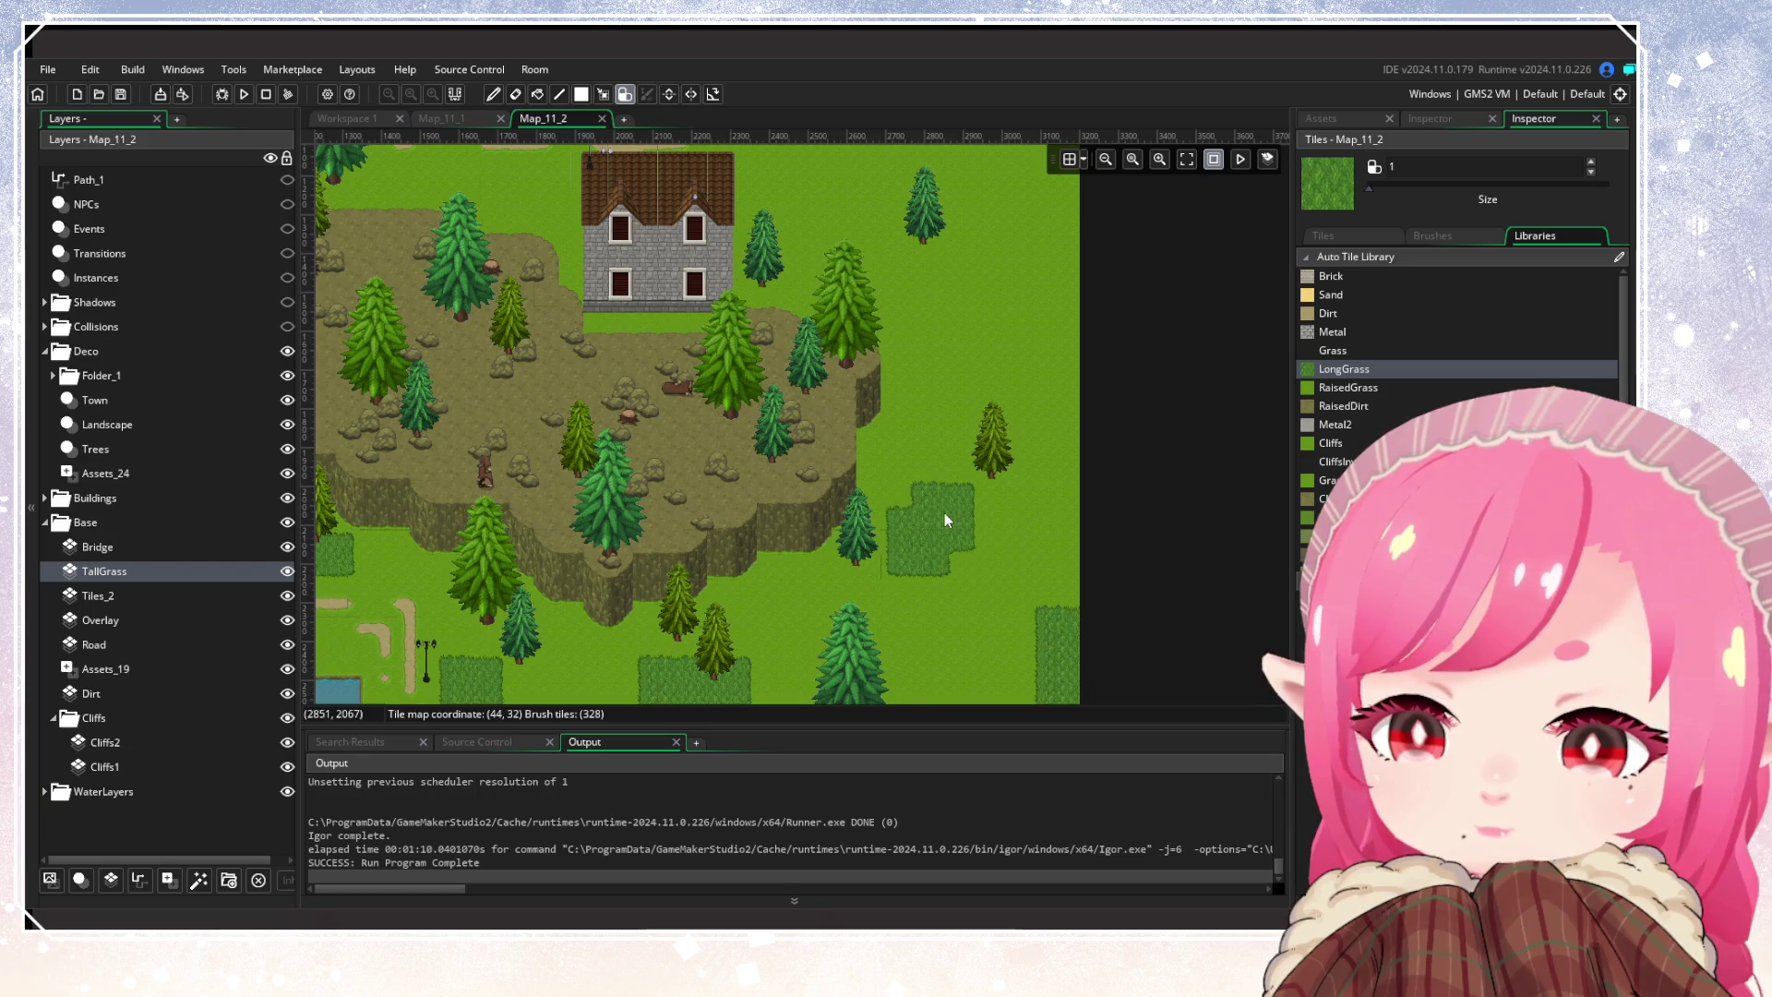
scroll(914, 480, up, 5)
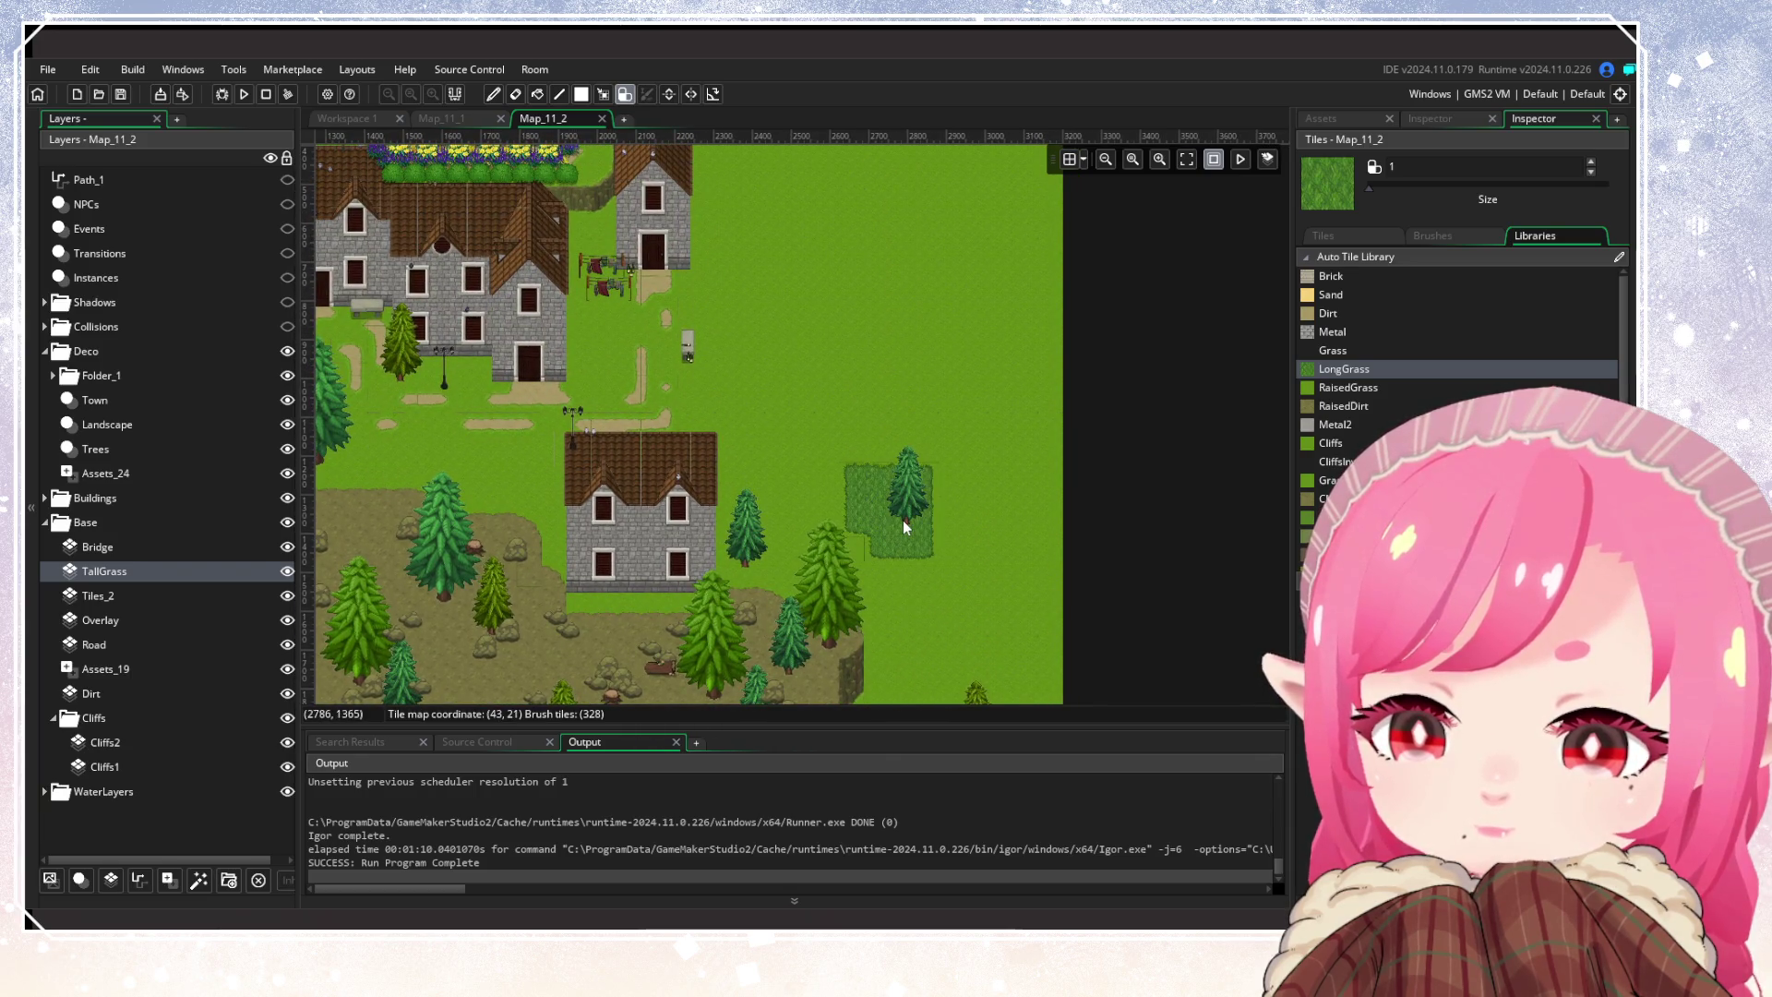
scroll(821, 466, up, 2)
scroll(821, 467, left, 1)
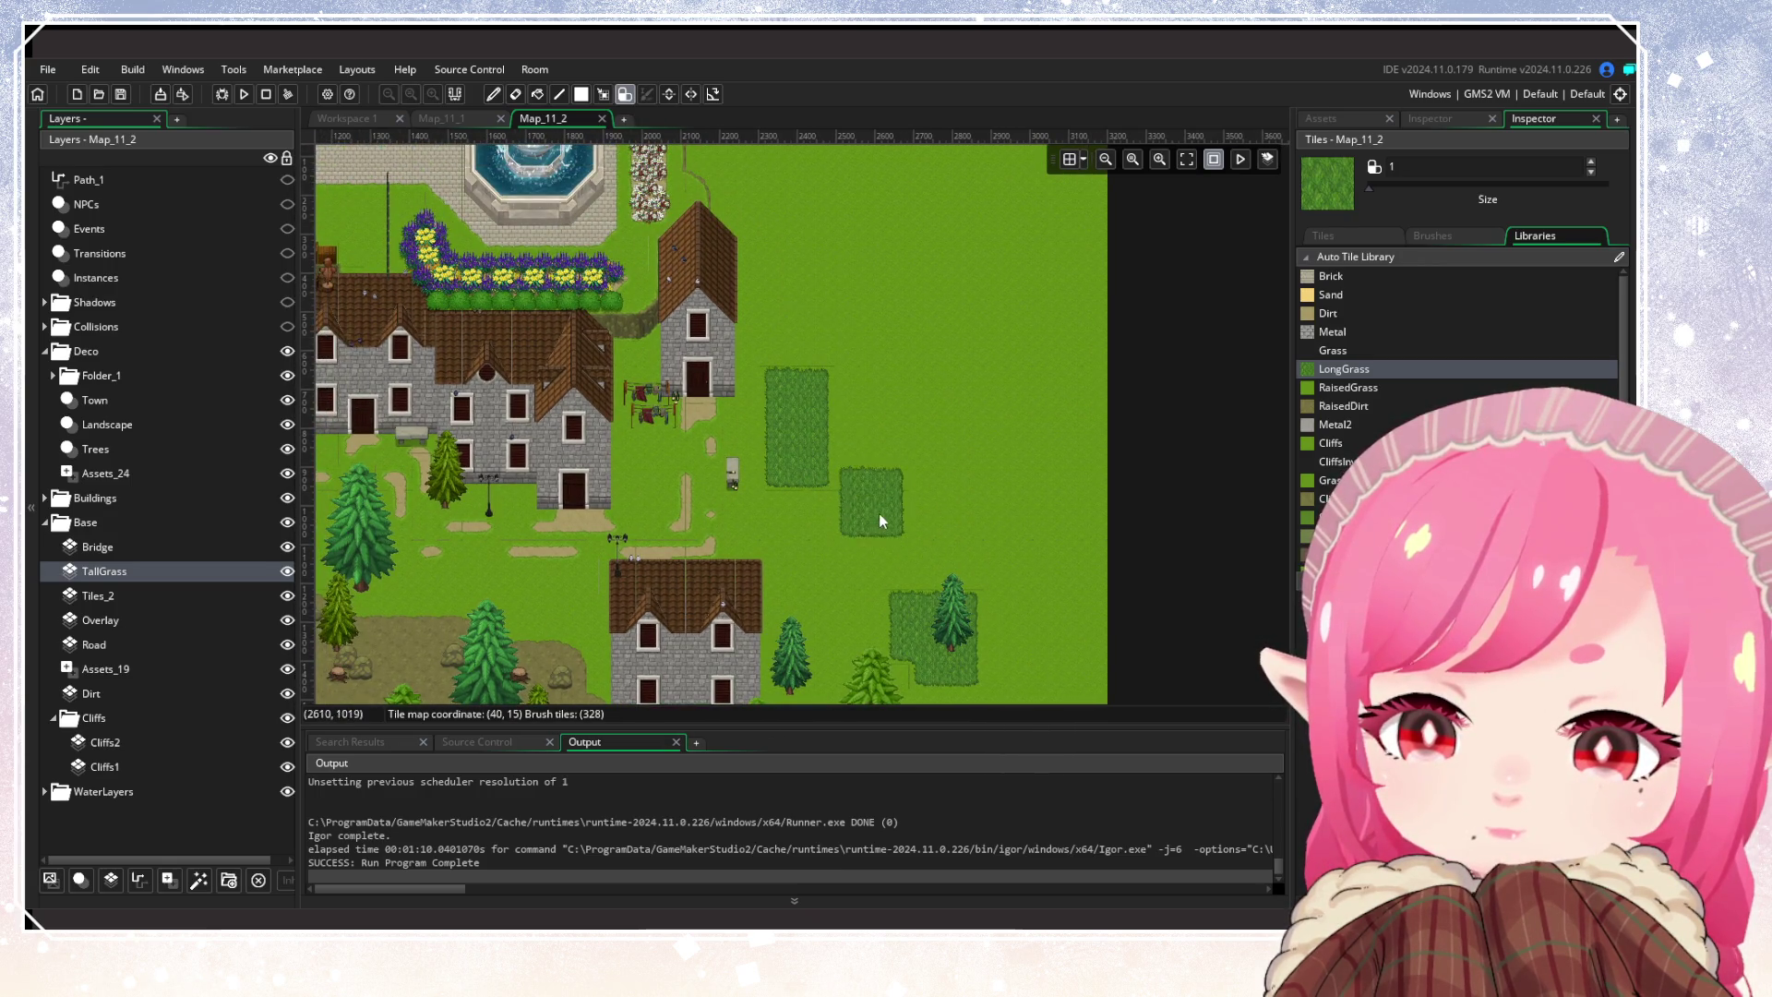
scroll(923, 471, up, 3)
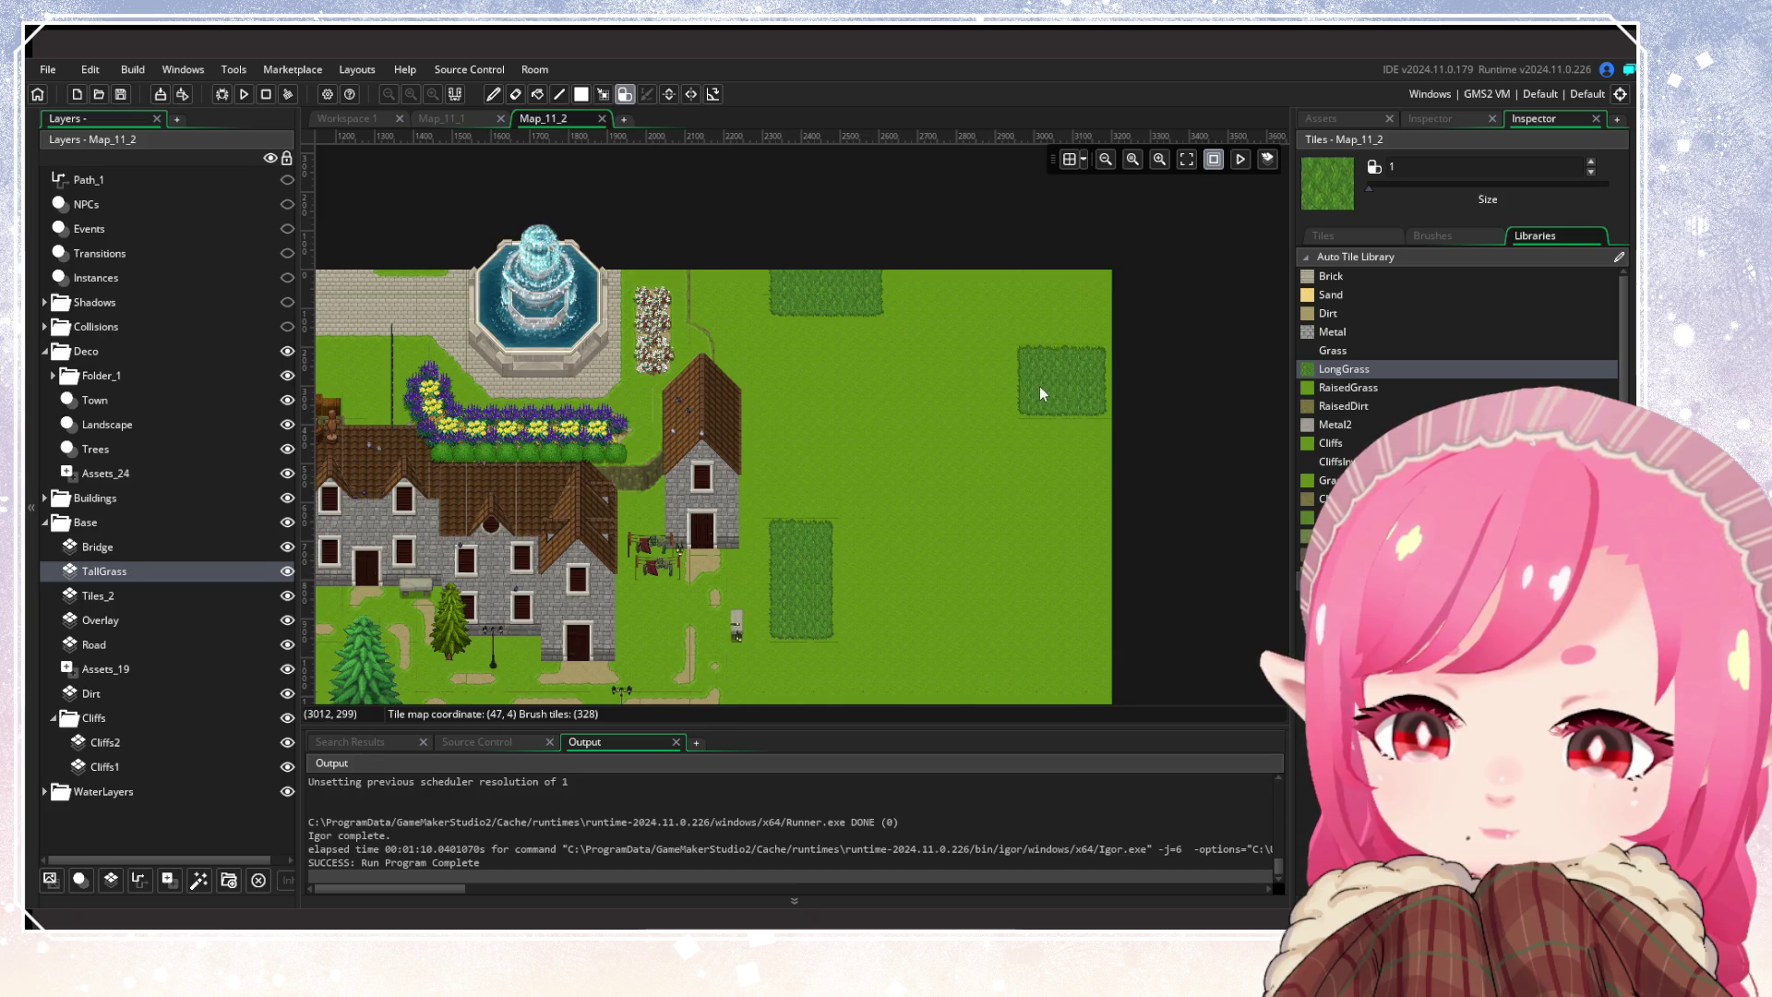
Paint LongGrass patches on the eastern meadow, including one at the map's right edge
drag(1103, 386, 1105, 434)
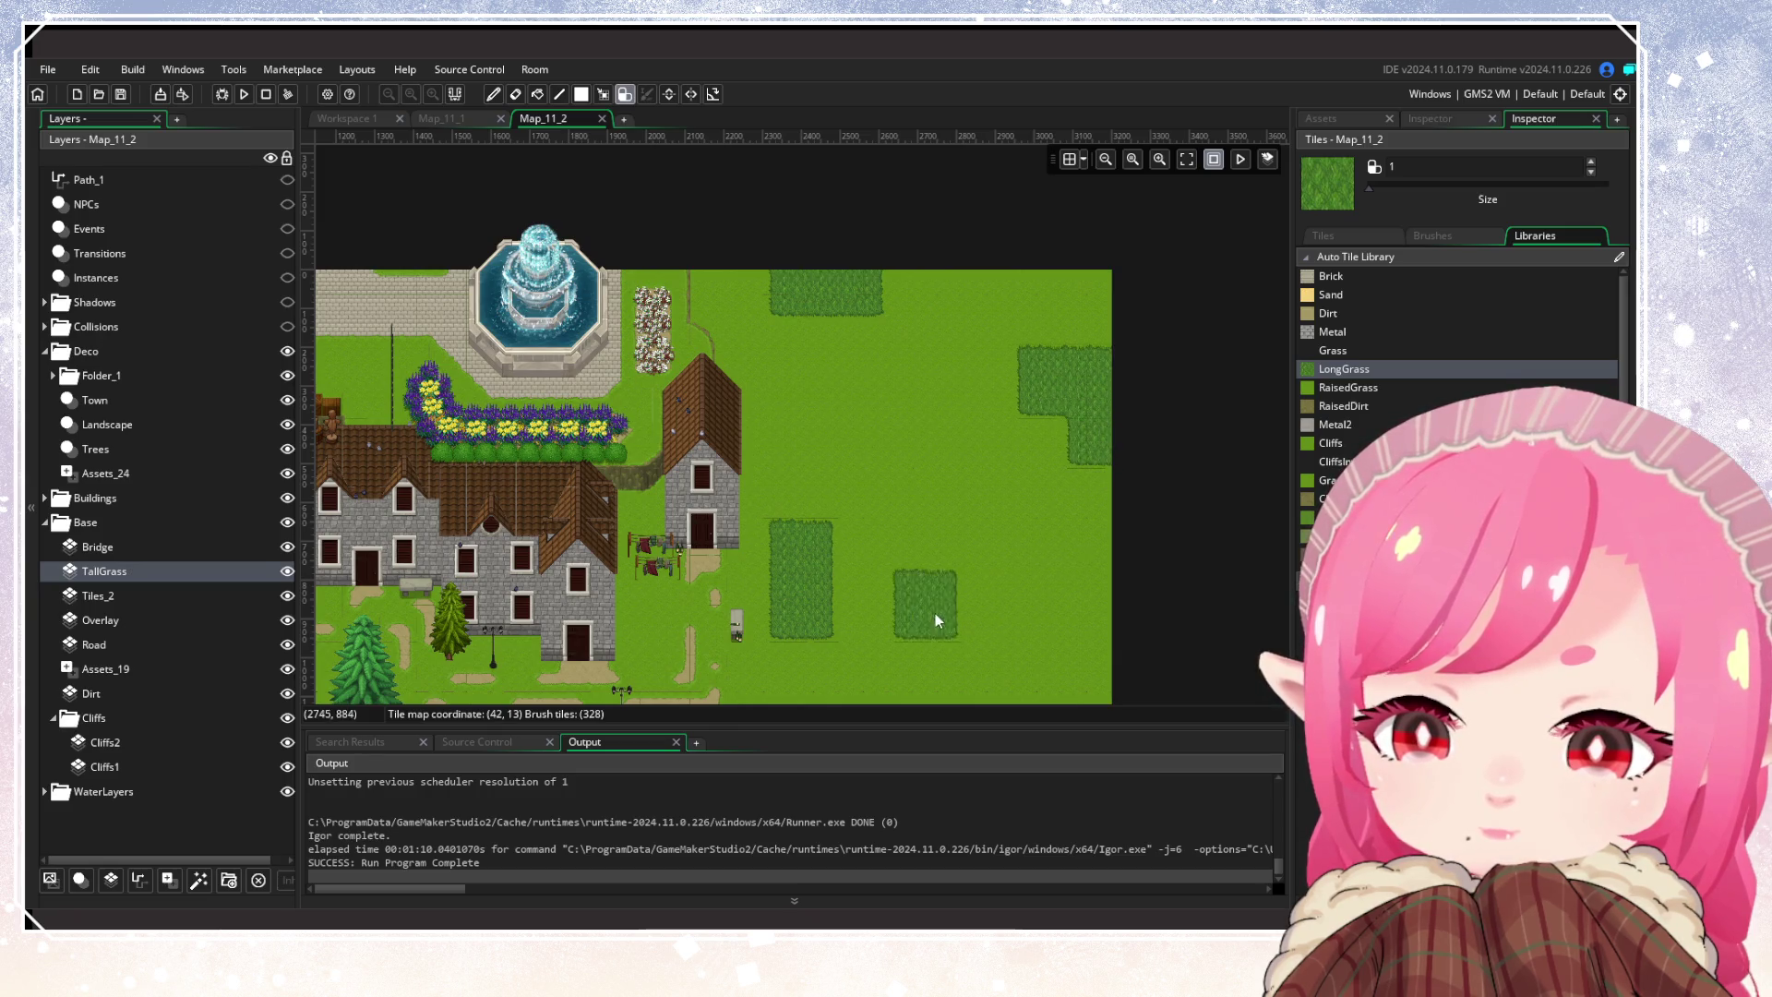
scroll(951, 508, down, 3)
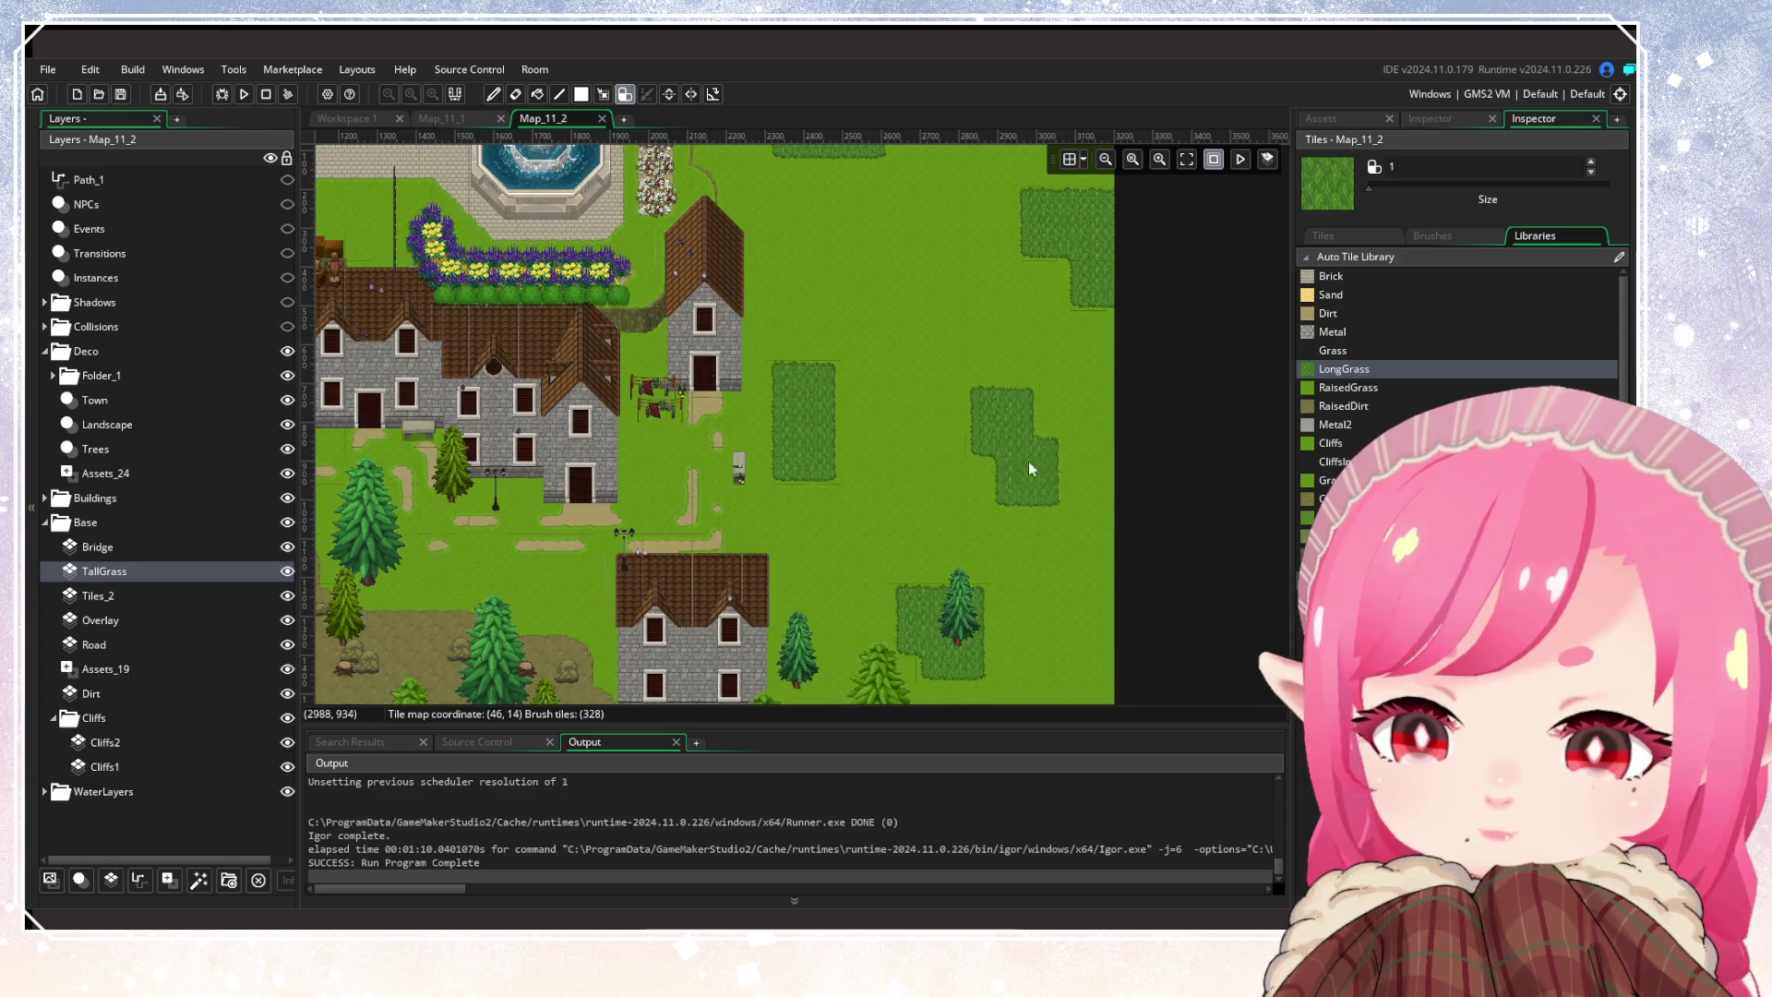
scroll(1043, 637, down, 6)
scroll(1092, 388, down, 3)
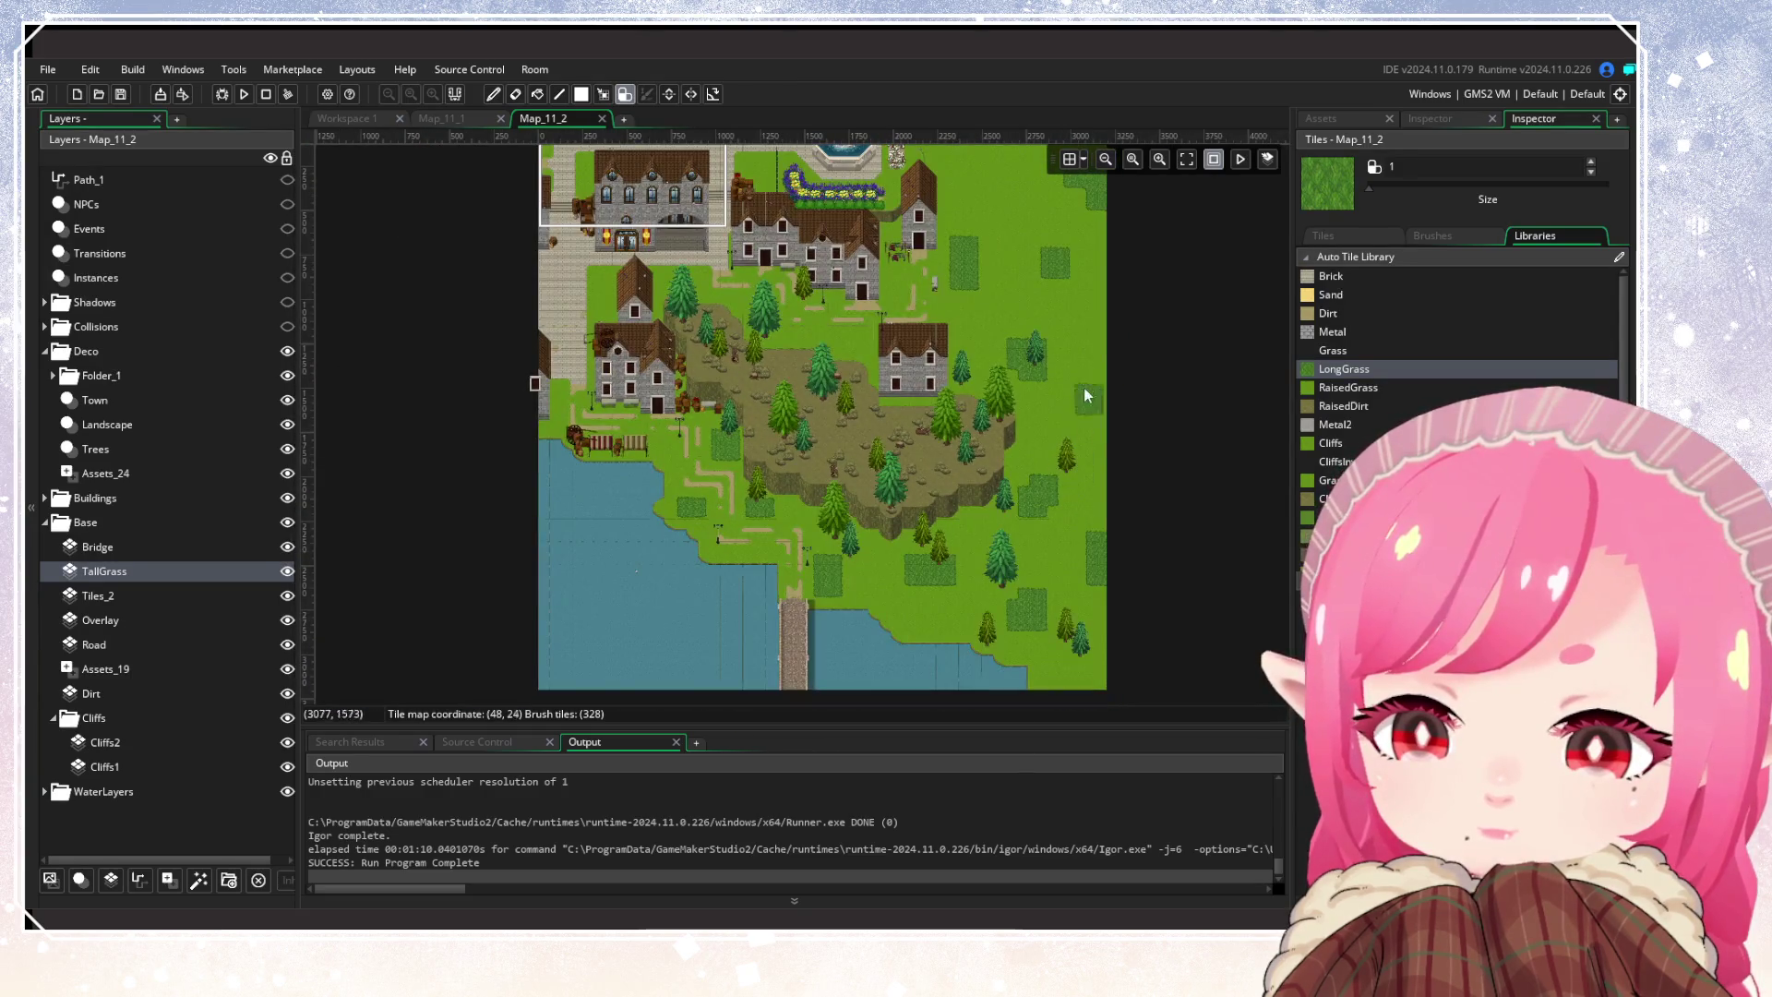
scroll(1083, 395, up, 3)
scroll(1042, 519, up, 4)
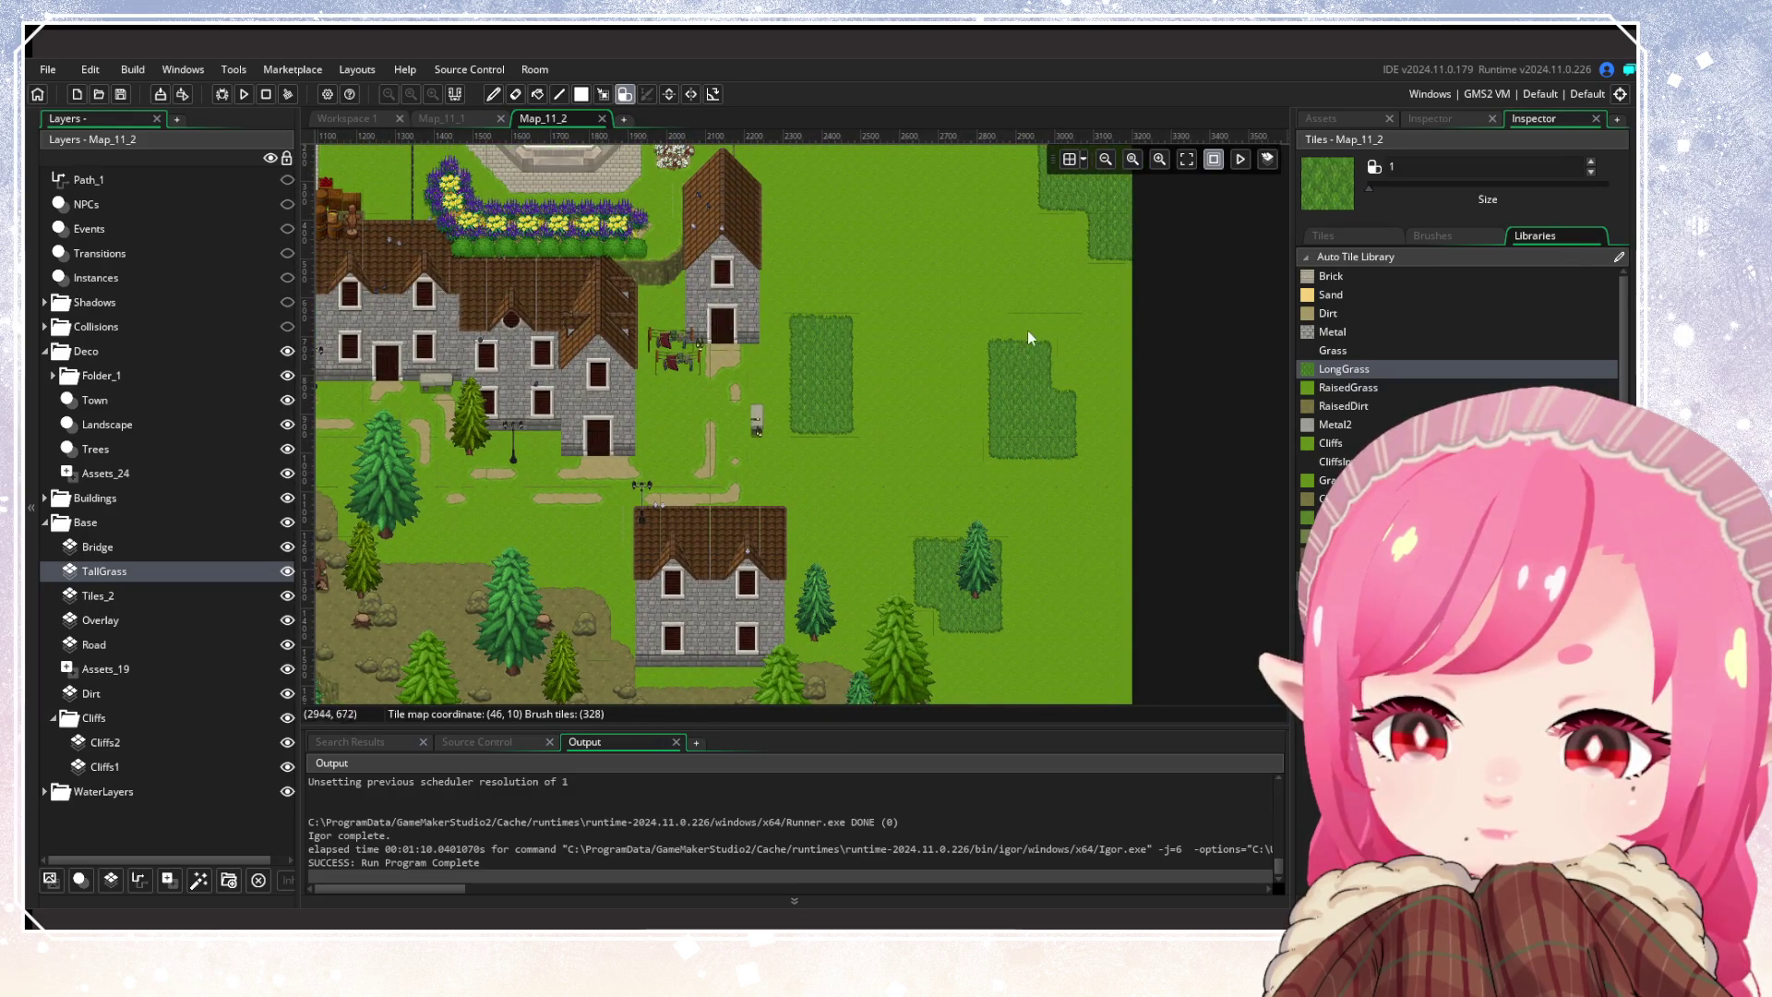
scroll(1079, 583, down, 6)
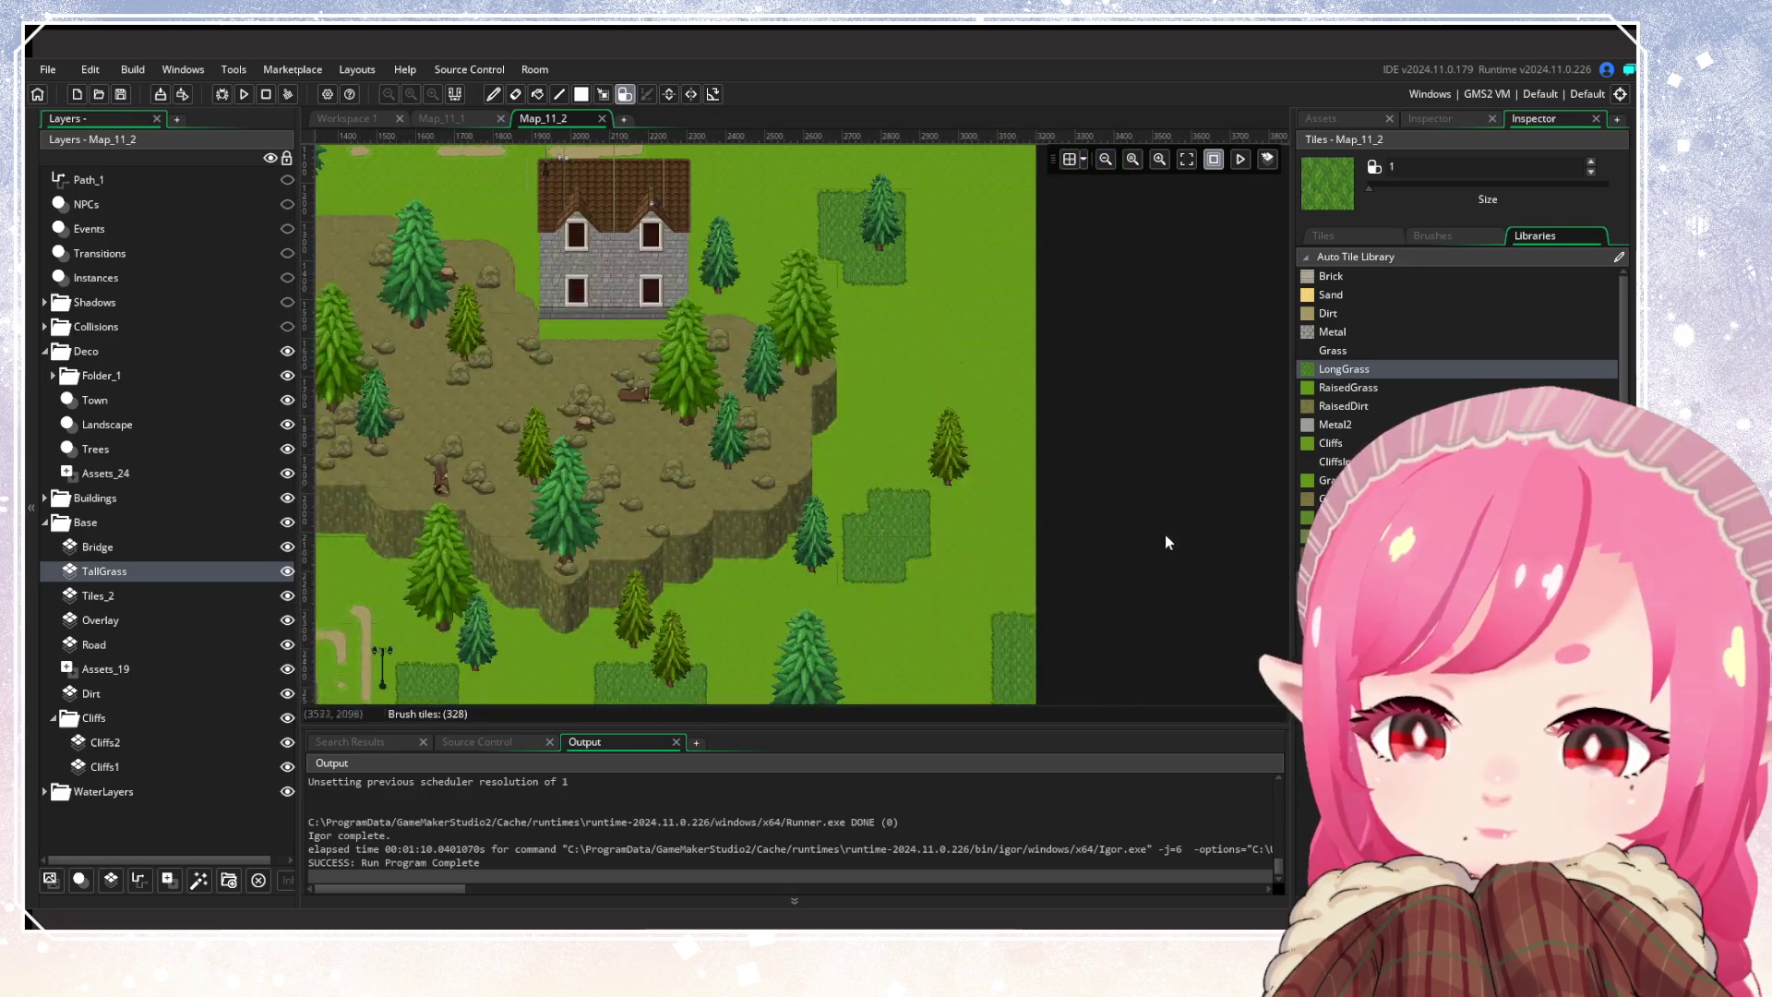
click(1032, 339)
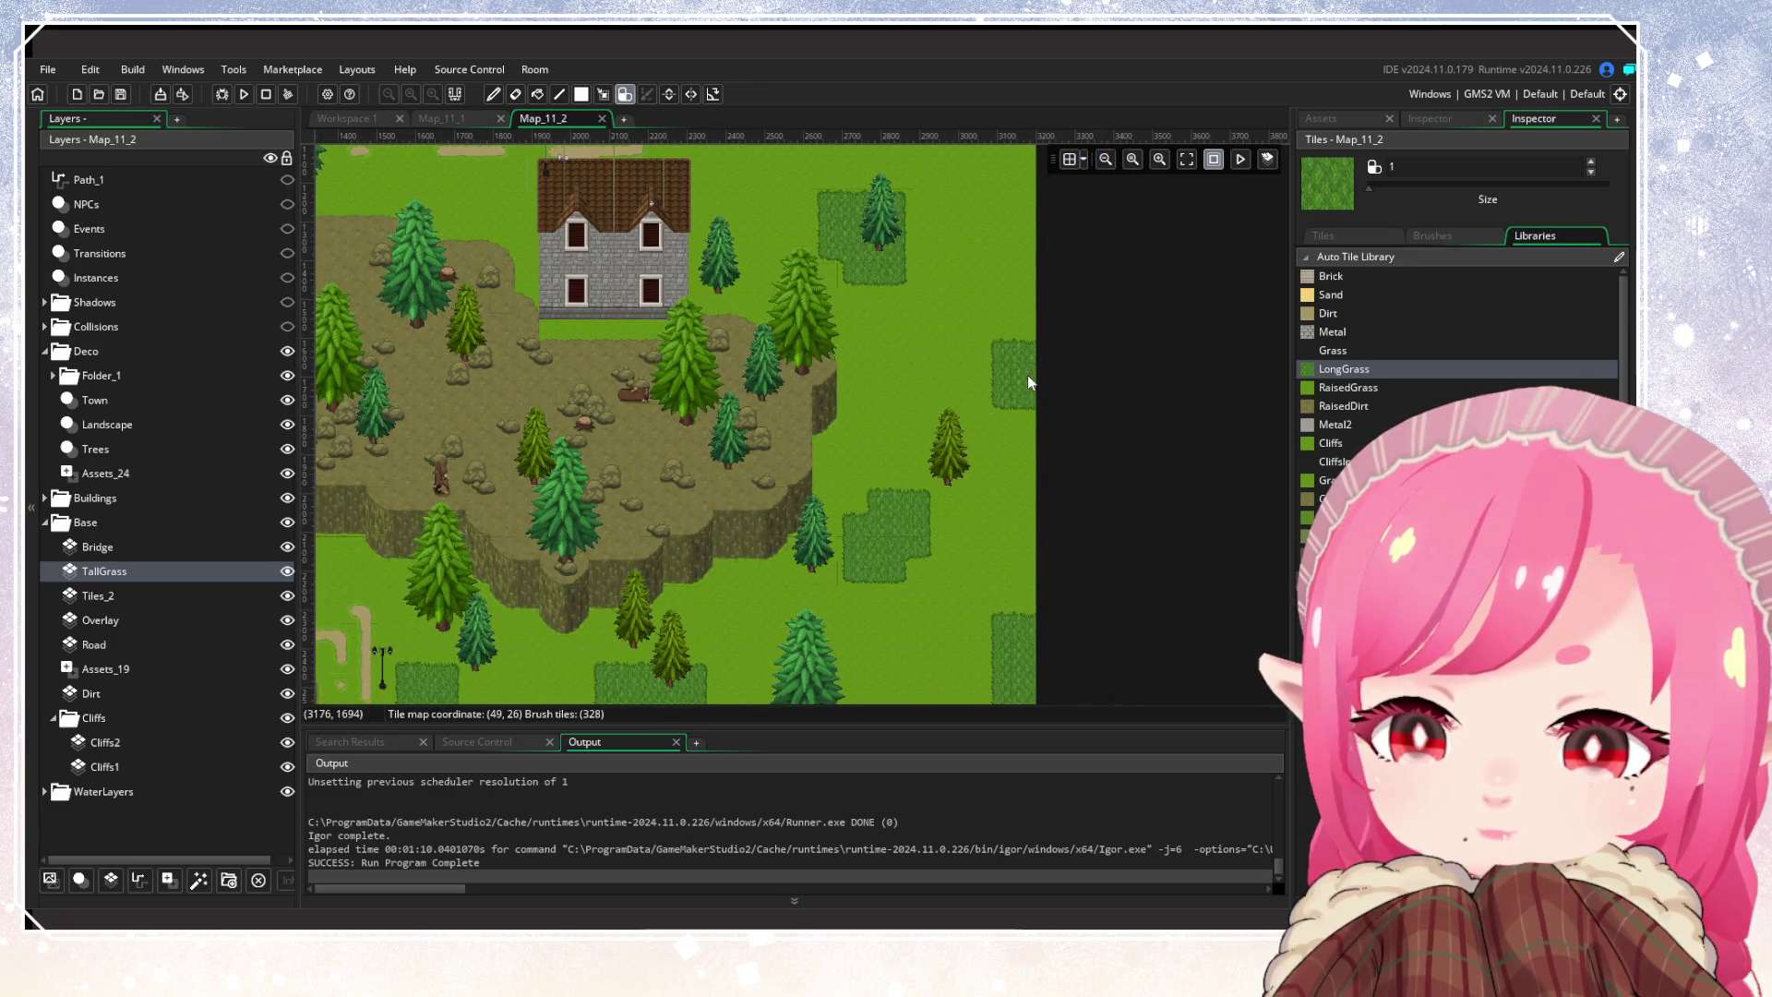
scroll(1009, 561, down, 4)
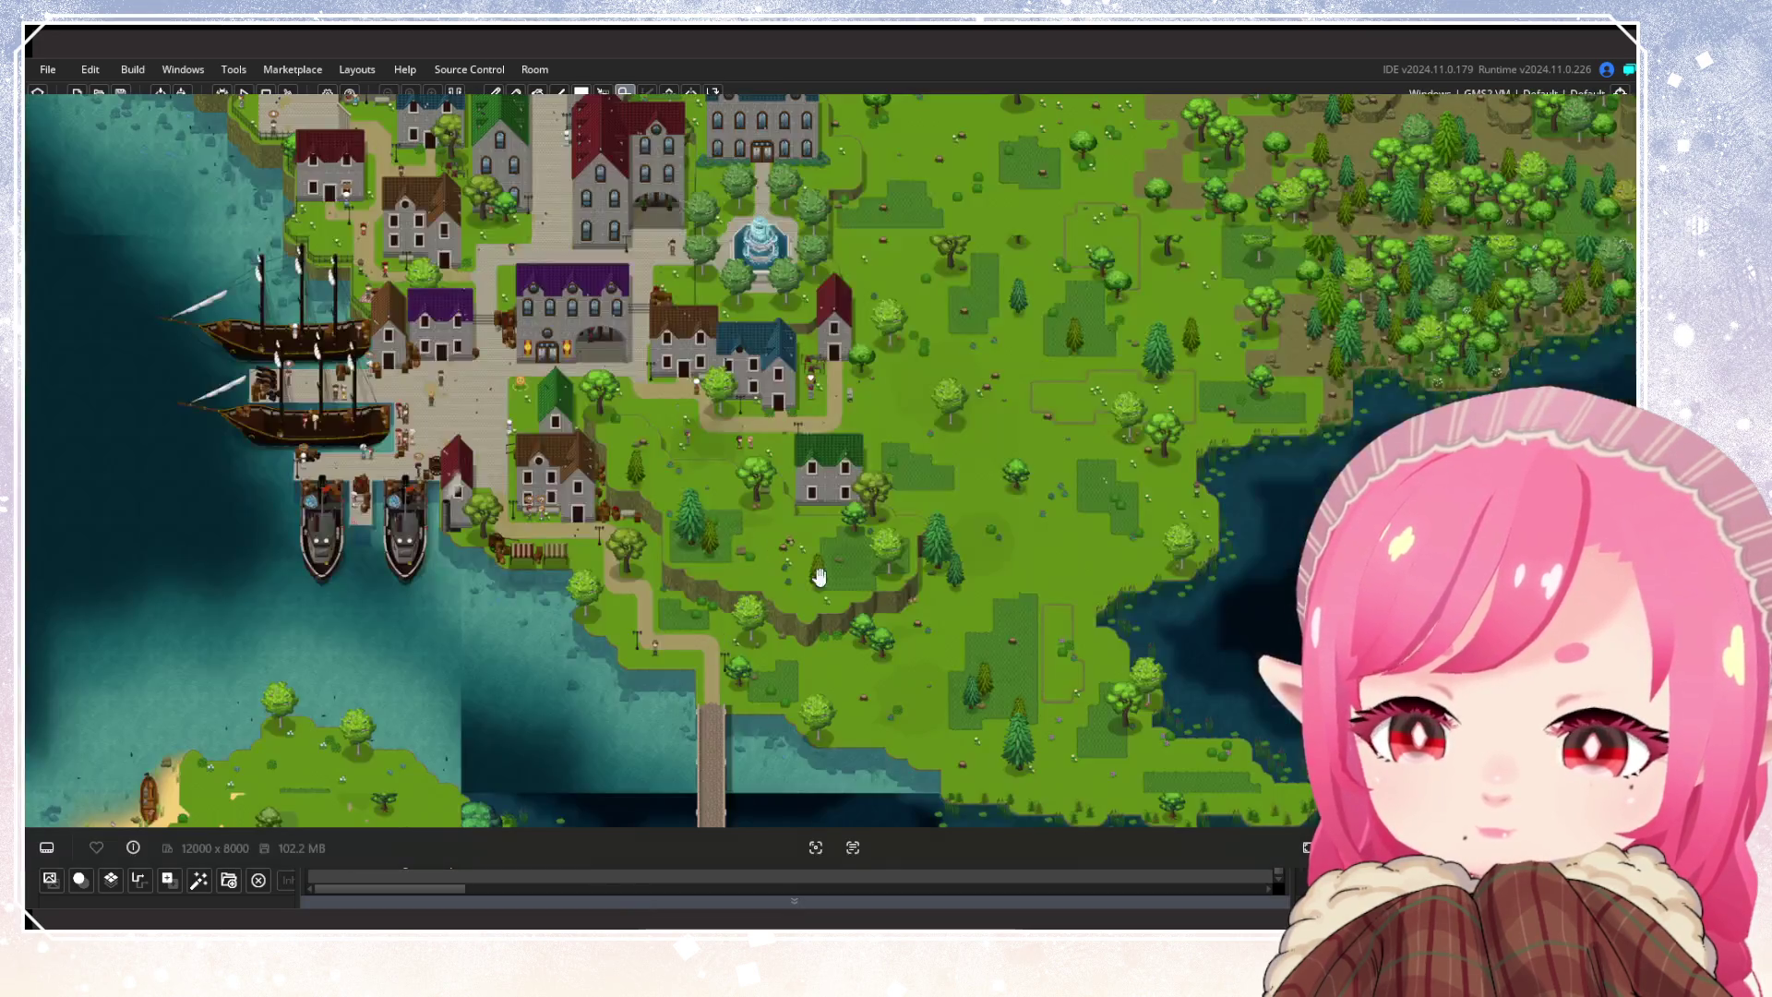
drag(820, 576, 841, 335)
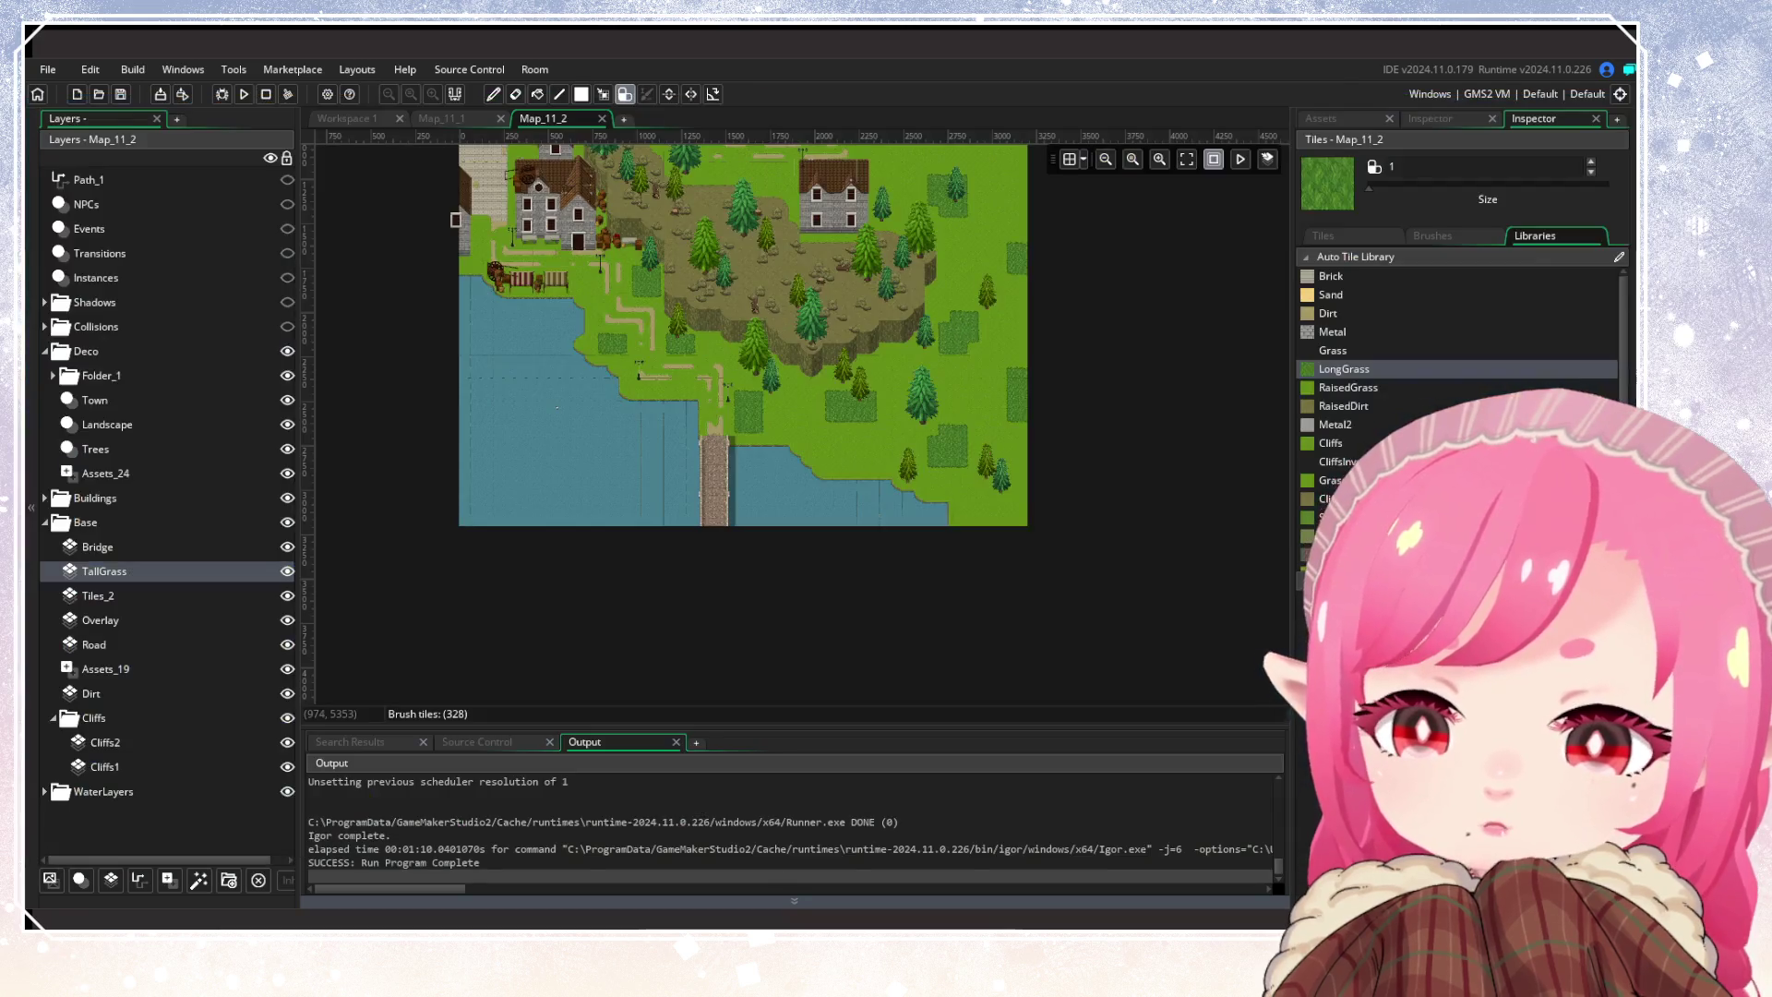
scroll(858, 547, up, 3)
scroll(867, 517, down, 2)
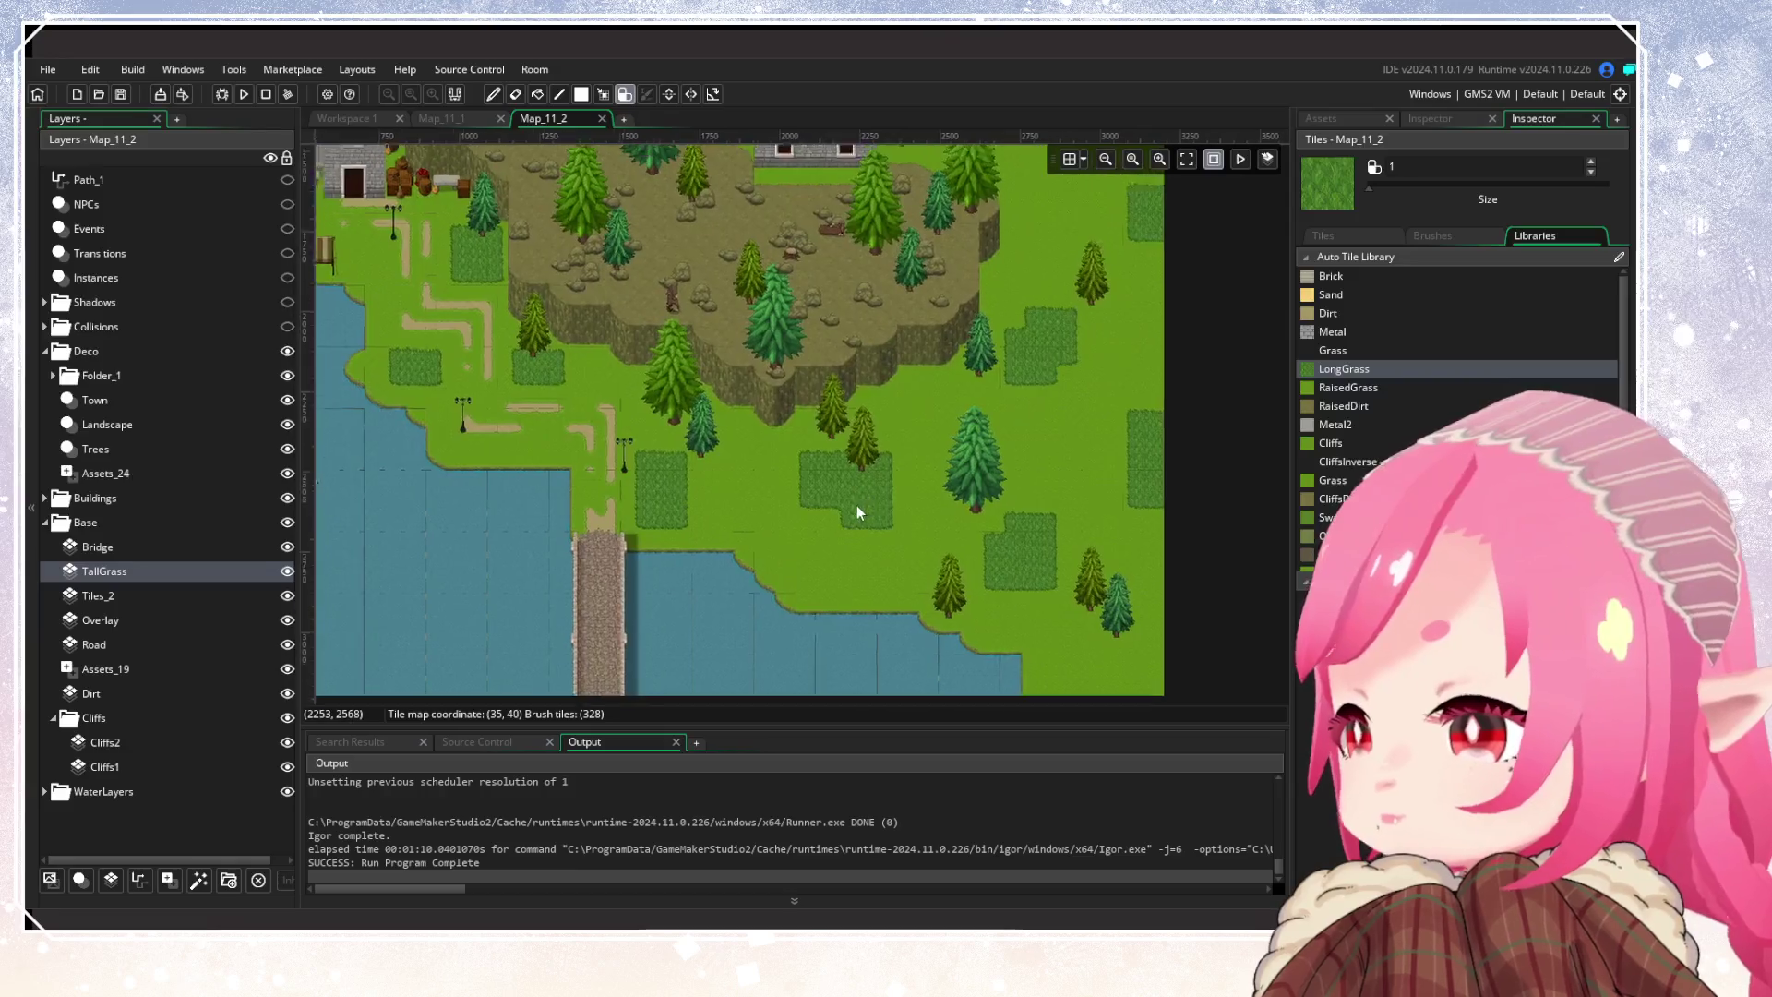
scroll(858, 517, up, 10)
scroll(870, 513, down, 1)
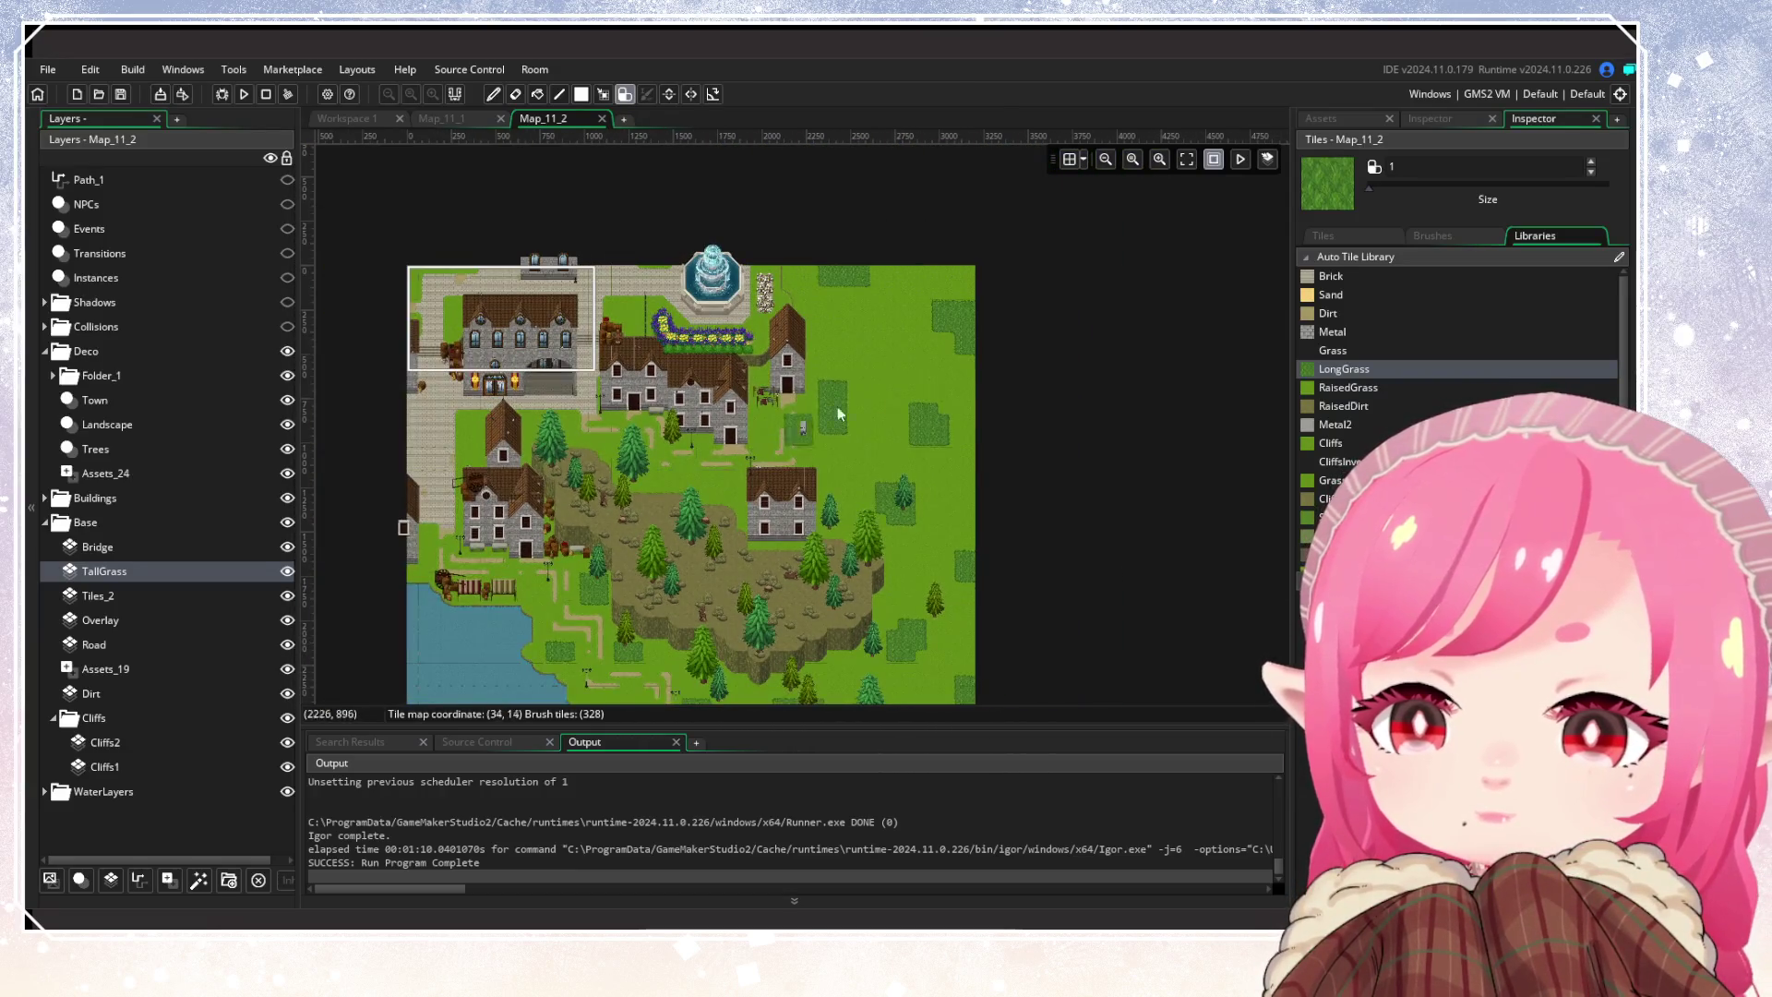
scroll(868, 337, up, 2)
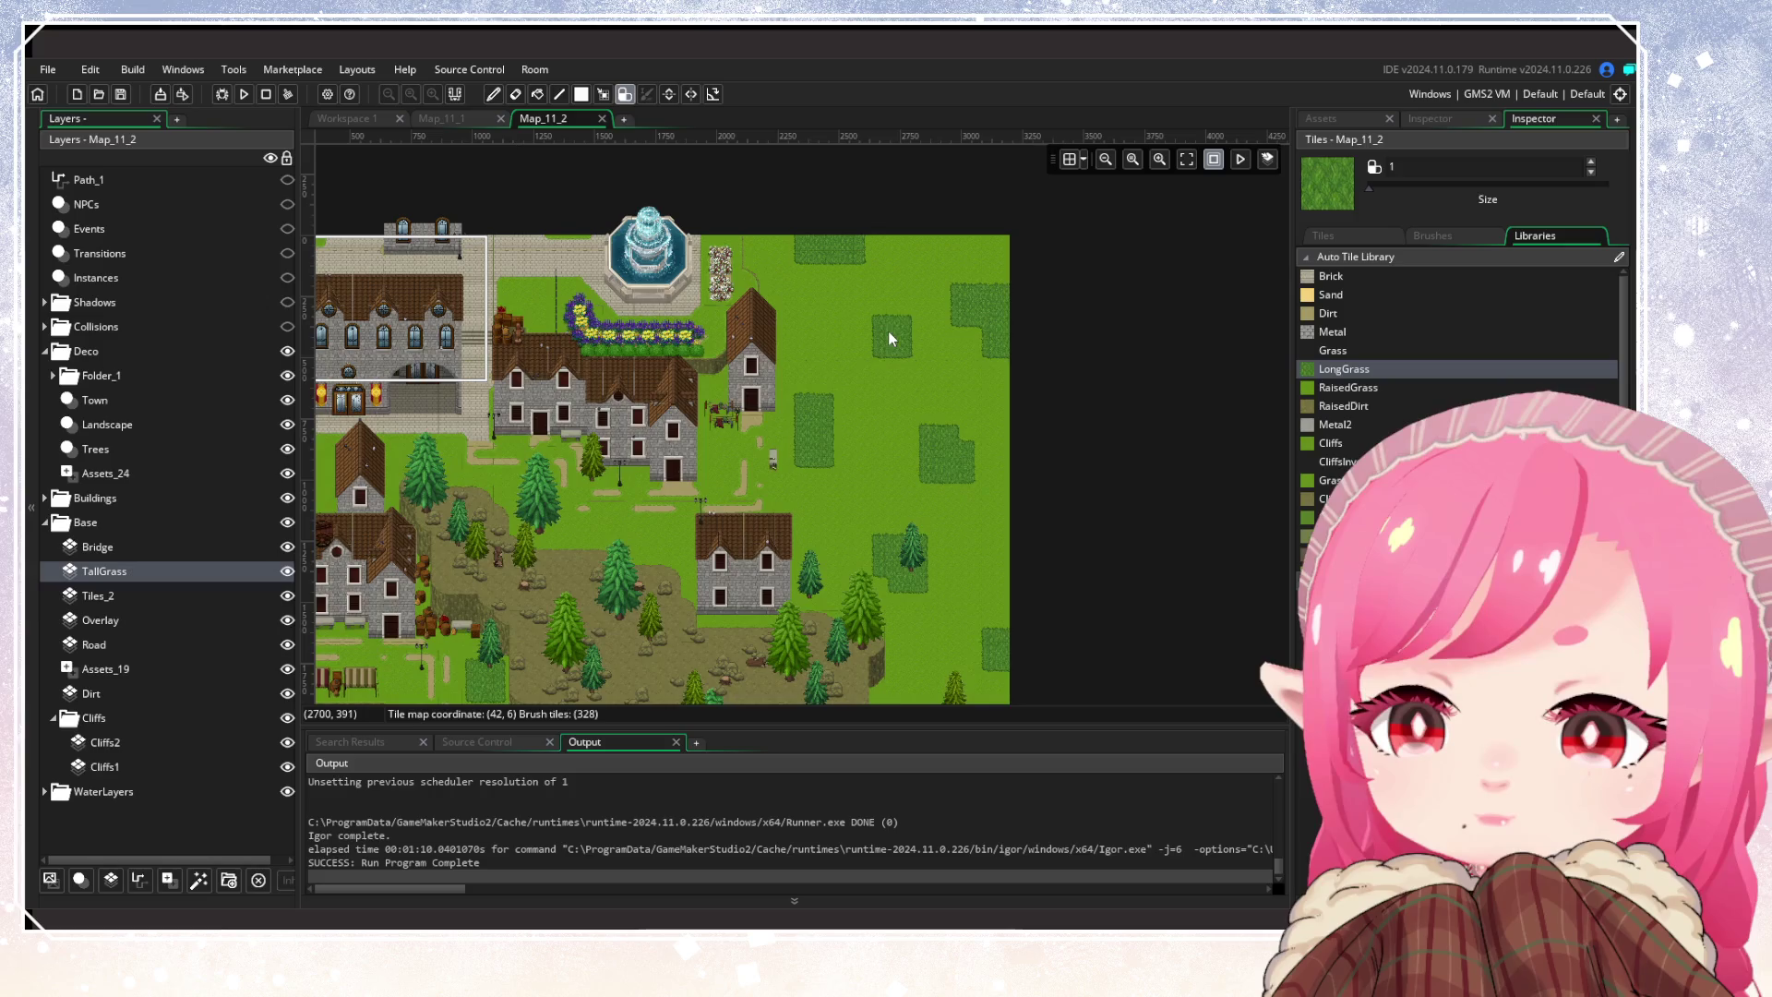
scroll(845, 523, down, 3)
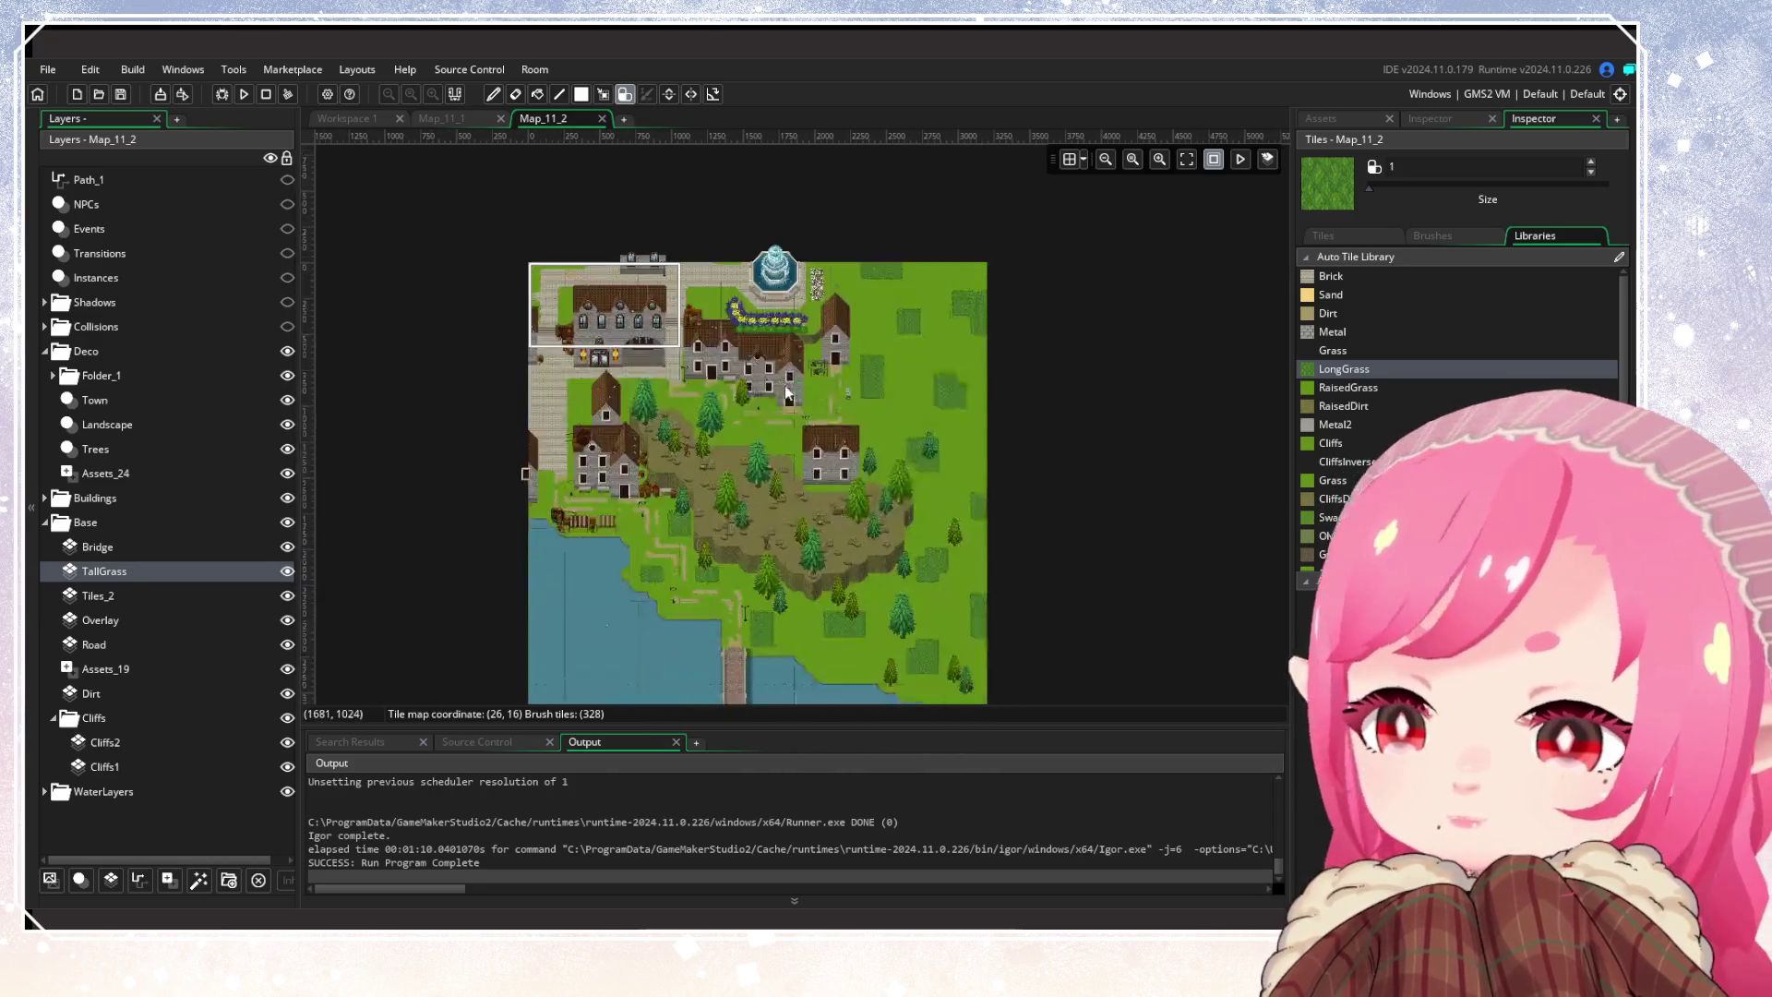
scroll(812, 666, up, 4)
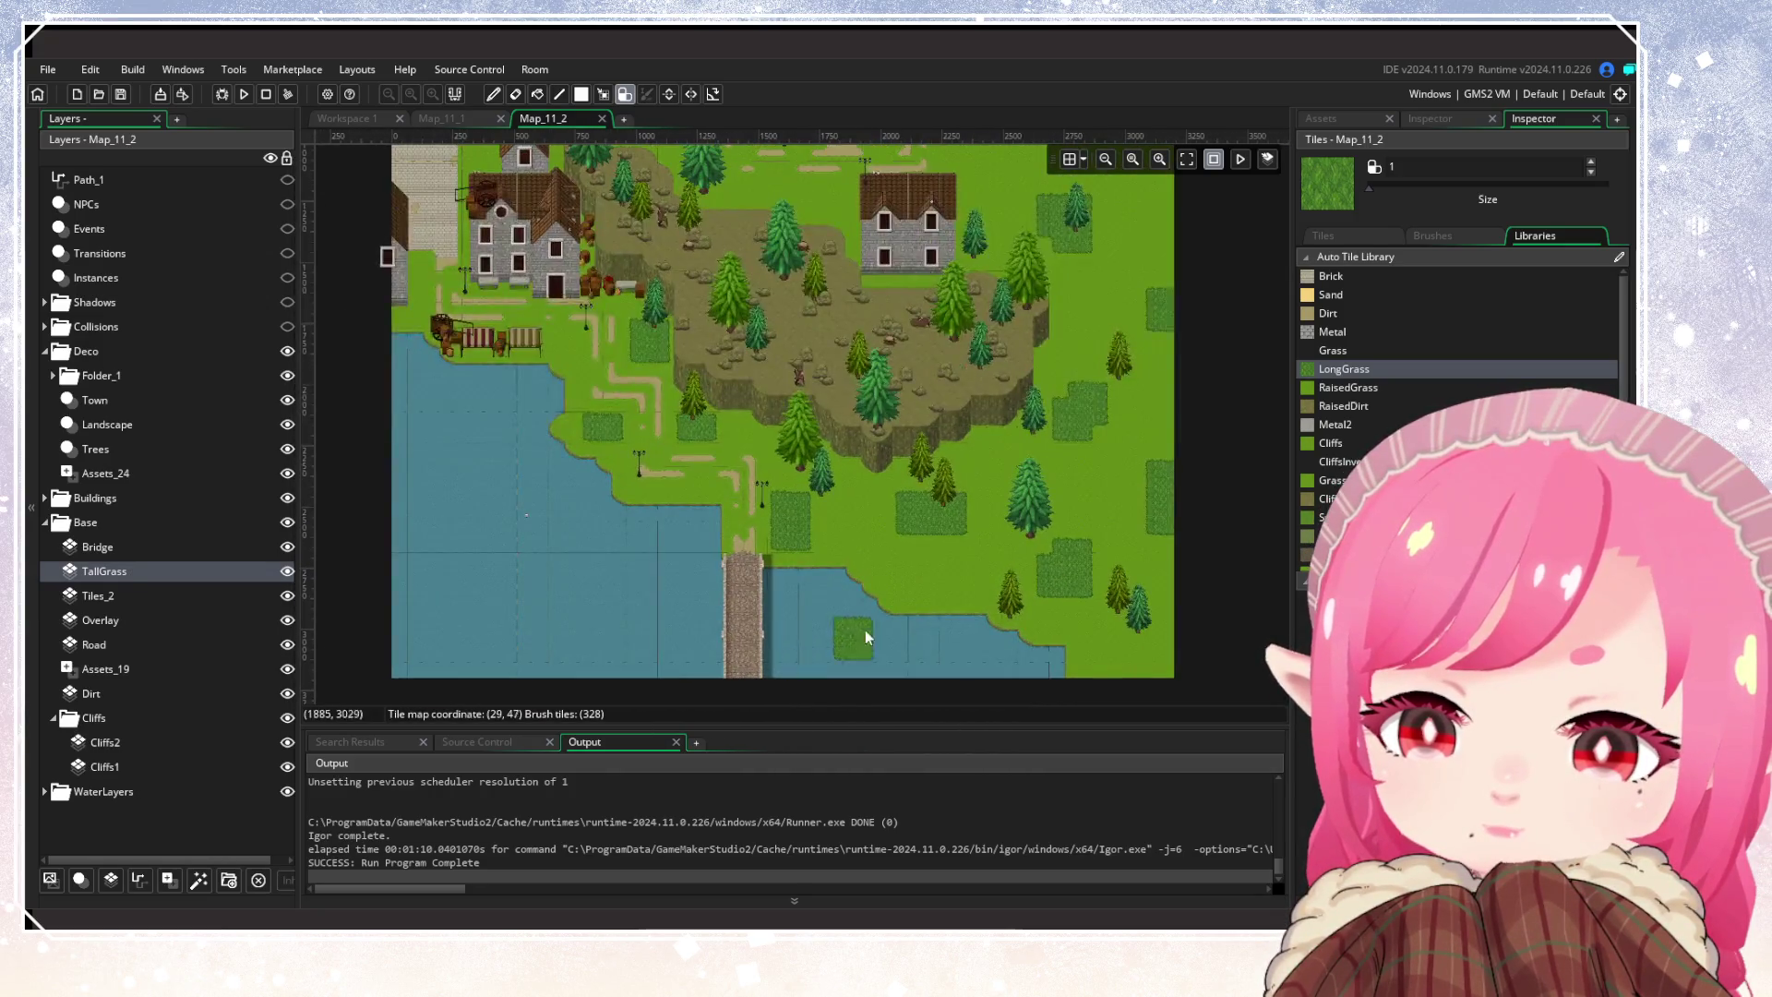
scroll(854, 517, down, 2)
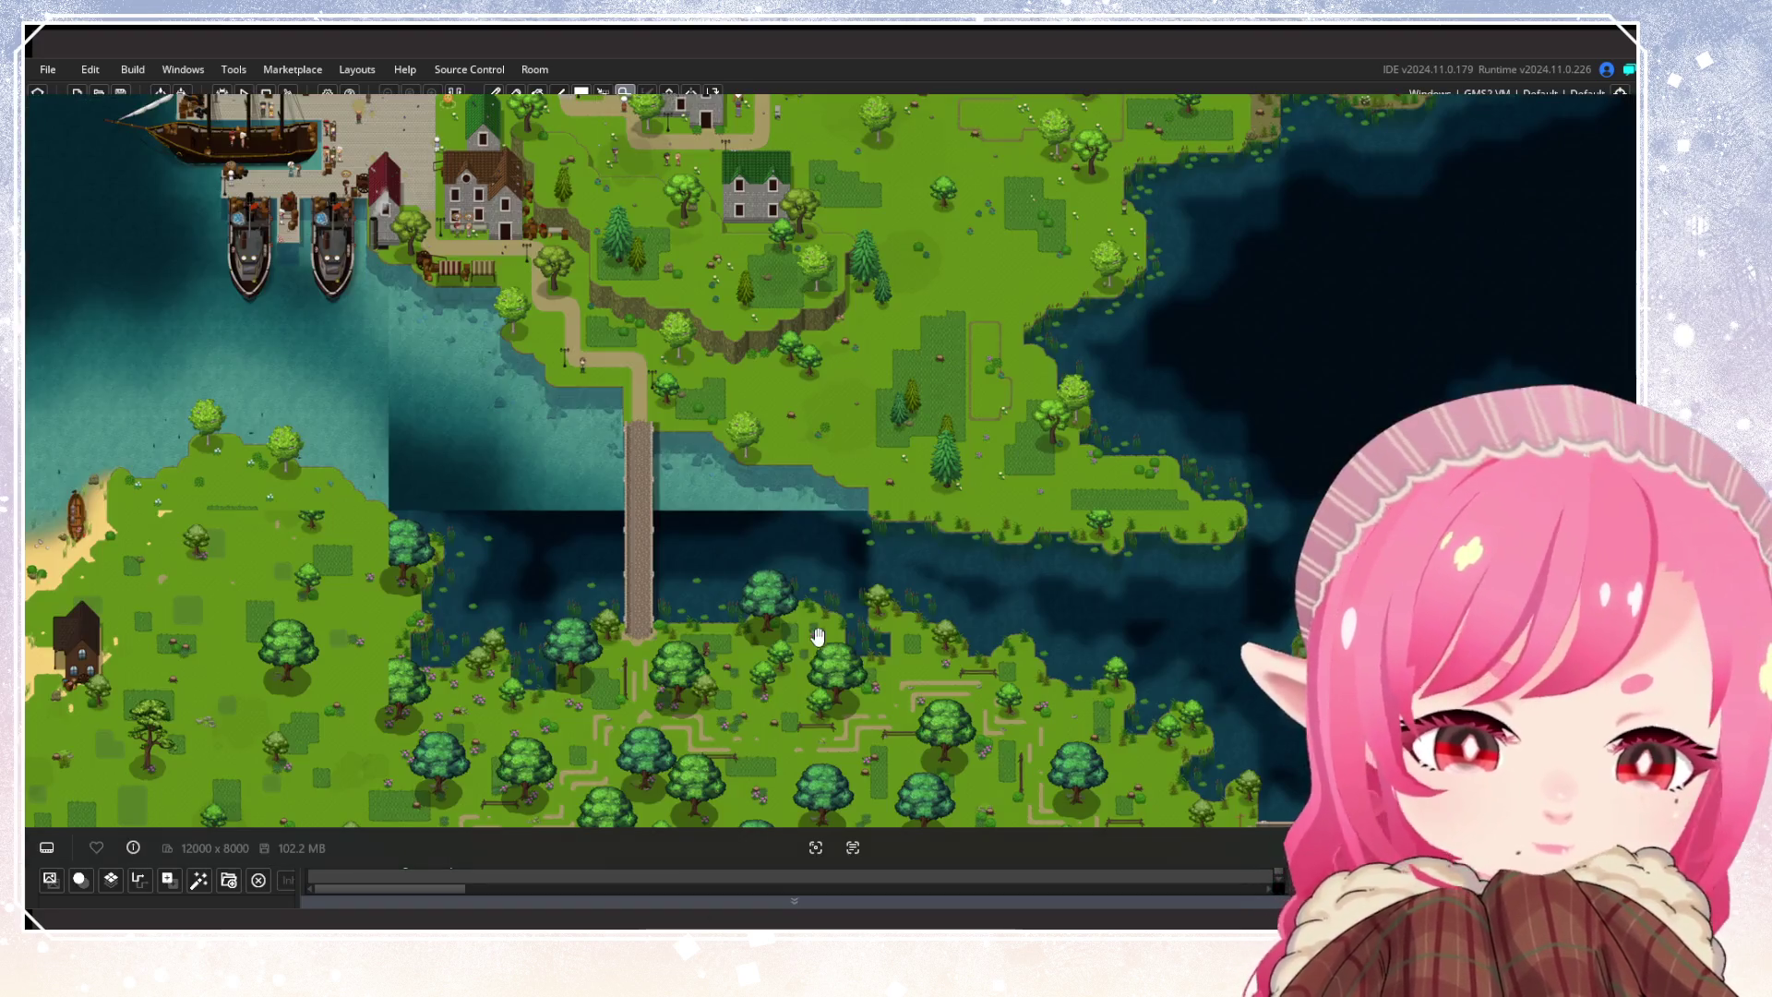
mouse_move(818, 636)
mouse_down()
mouse_move(854, 515)
mouse_move(989, 680)
mouse_move(1061, 683)
mouse_move(929, 355)
mouse_move(930, 407)
mouse_move(1107, 494)
mouse_up()
scroll(870, 526, up, 2)
scroll(984, 558, up, 2)
scroll(854, 490, down, 1)
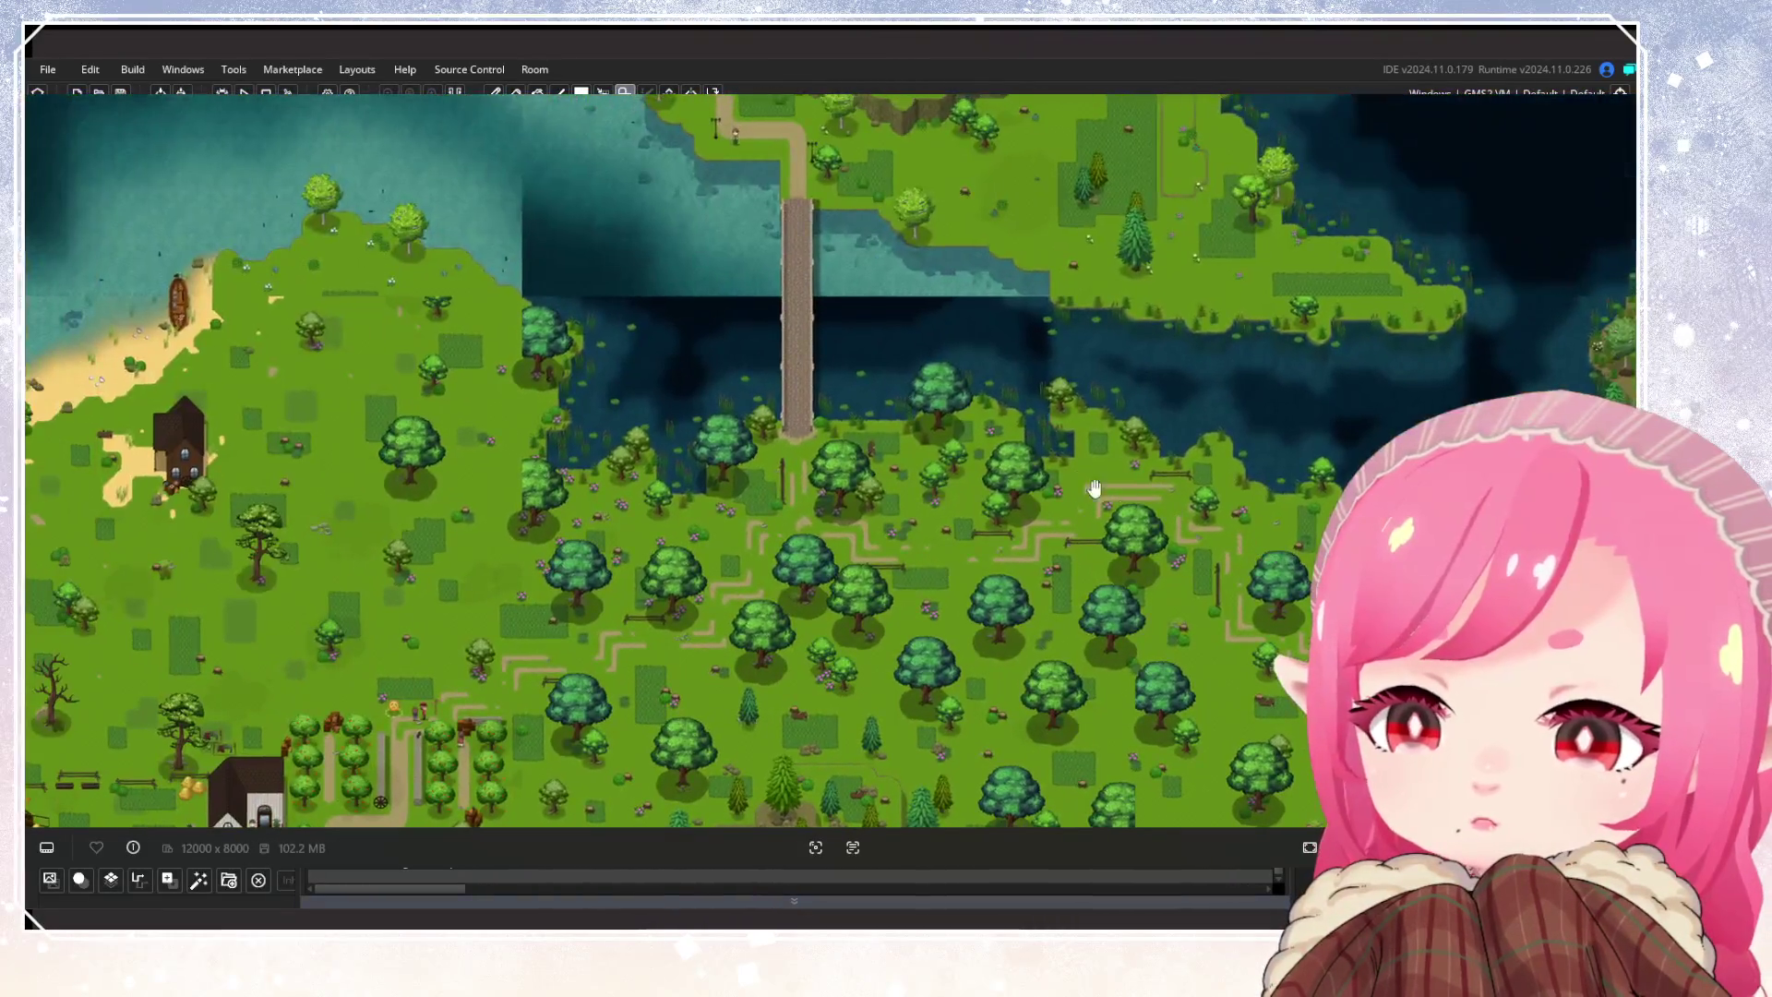
mouse_move(1057, 438)
mouse_down()
mouse_move(1038, 793)
mouse_move(914, 370)
mouse_move(946, 295)
mouse_move(923, 230)
mouse_move(862, 467)
mouse_move(1070, 300)
mouse_move(1052, 609)
mouse_move(901, 565)
mouse_move(862, 443)
mouse_move(907, 454)
mouse_move(796, 585)
mouse_move(413, 606)
mouse_up()
scroll(907, 454, up, 2)
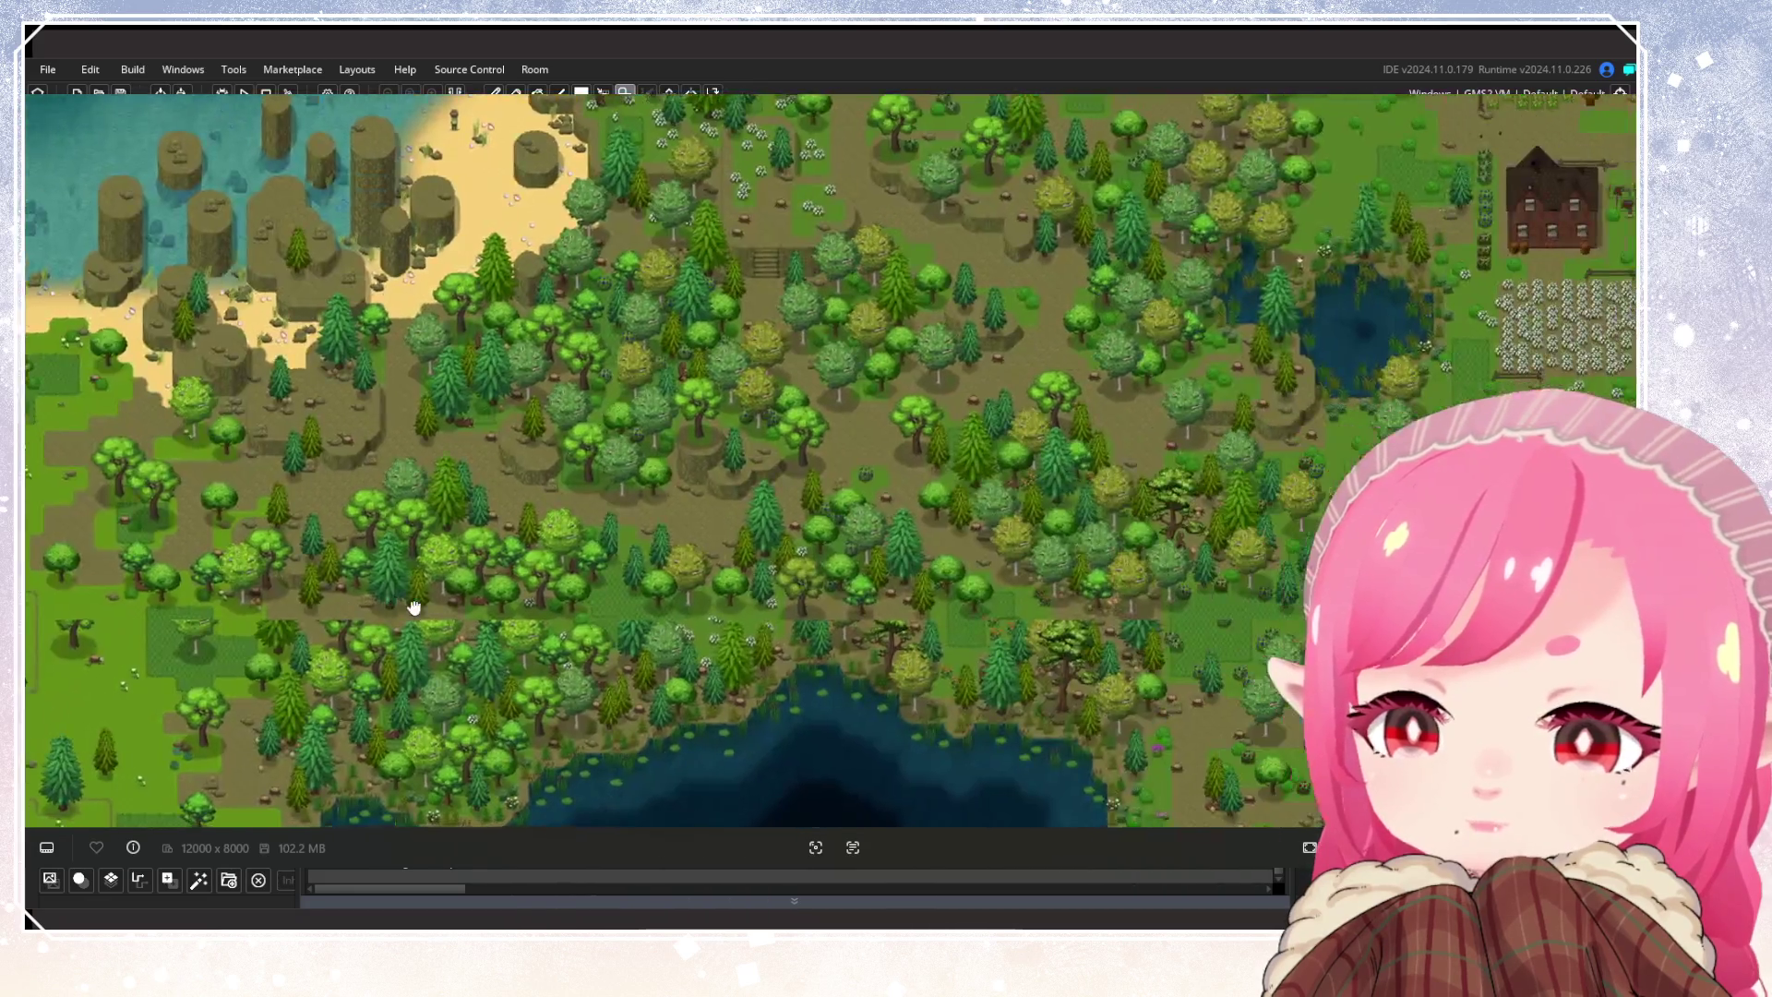
scroll(883, 637, up, 1)
drag(883, 638, 1133, 475)
mouse_move(761, 628)
mouse_down()
mouse_move(966, 582)
mouse_move(847, 769)
mouse_move(873, 770)
mouse_move(886, 563)
mouse_move(1127, 348)
mouse_move(1015, 388)
mouse_move(924, 359)
mouse_up()
scroll(966, 581, up, 1)
scroll(865, 570, up, 1)
drag(1018, 190, 991, 567)
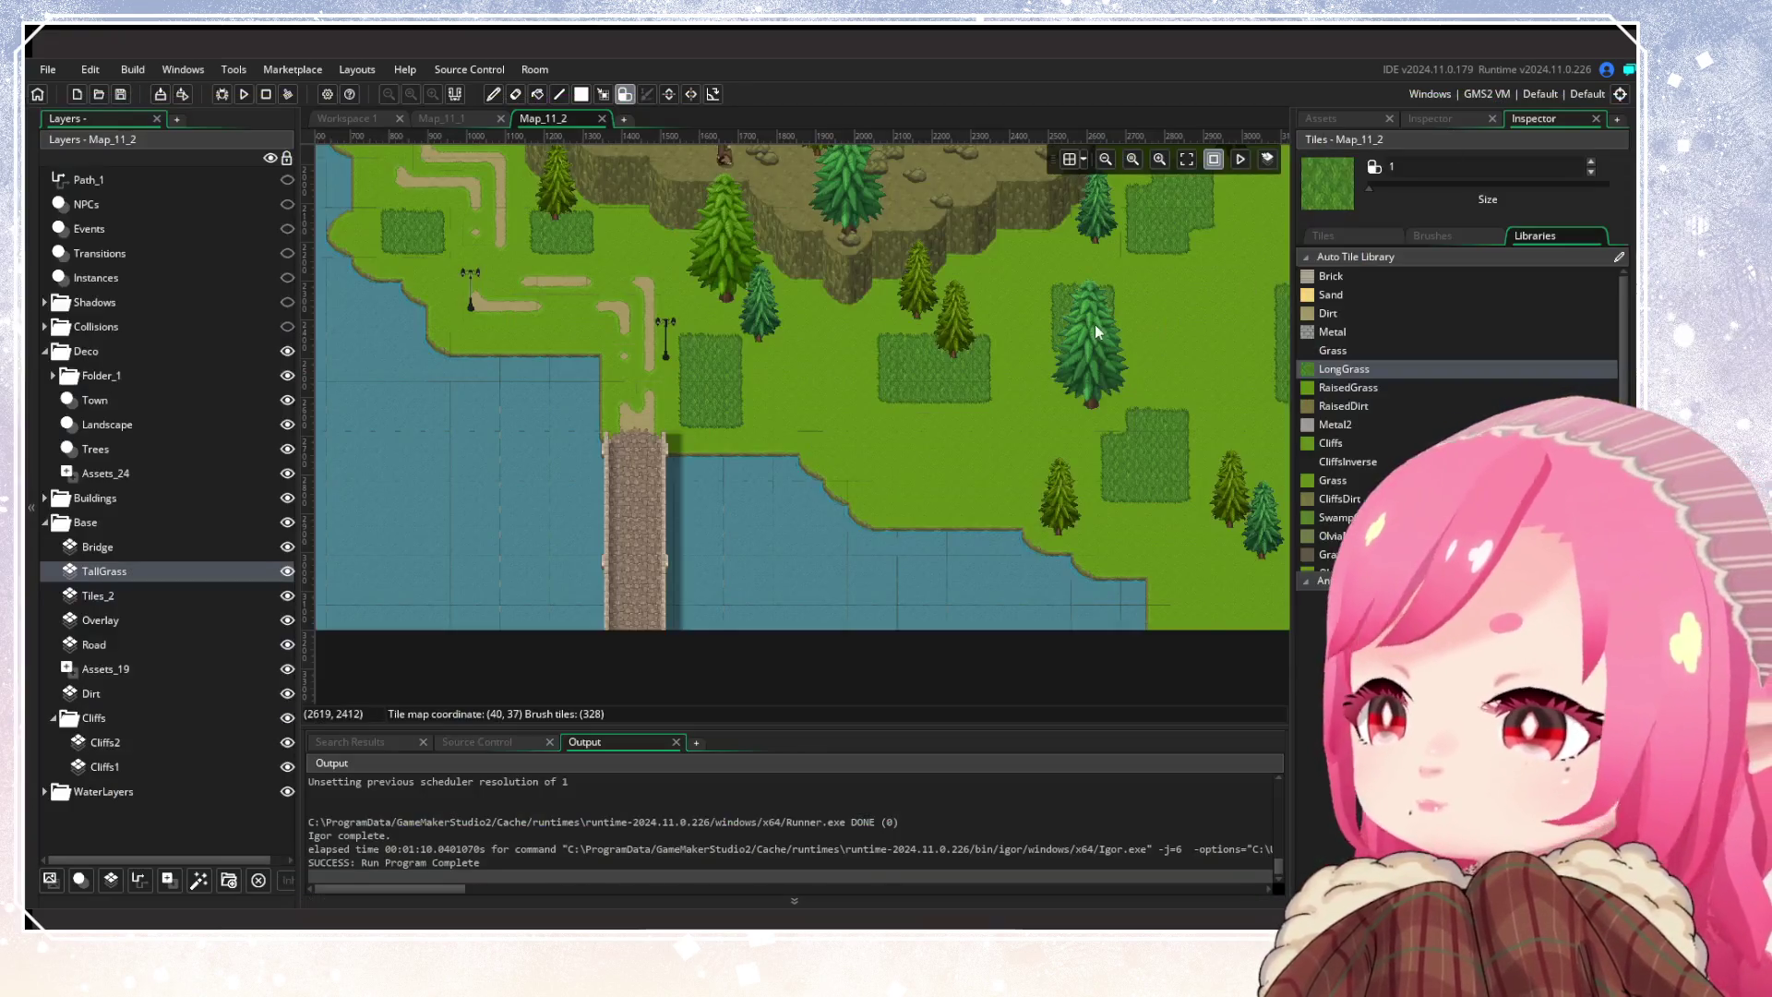
drag(1094, 324, 937, 513)
click(453, 118)
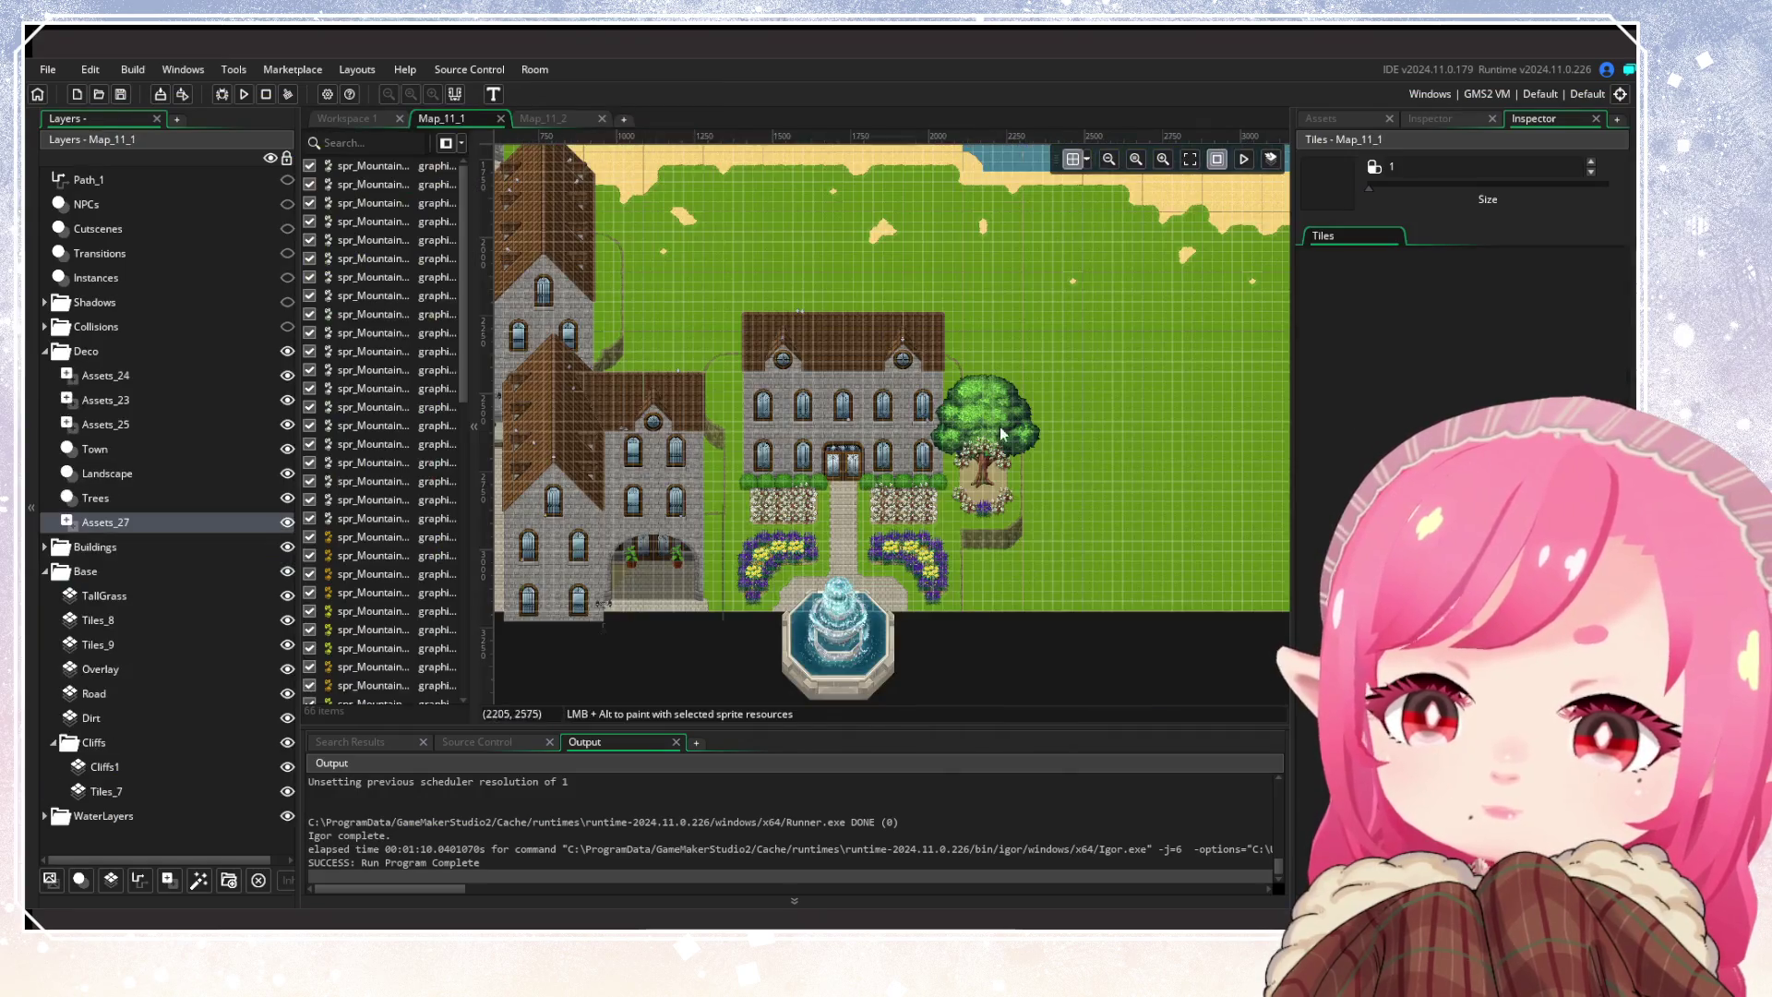
click(612, 121)
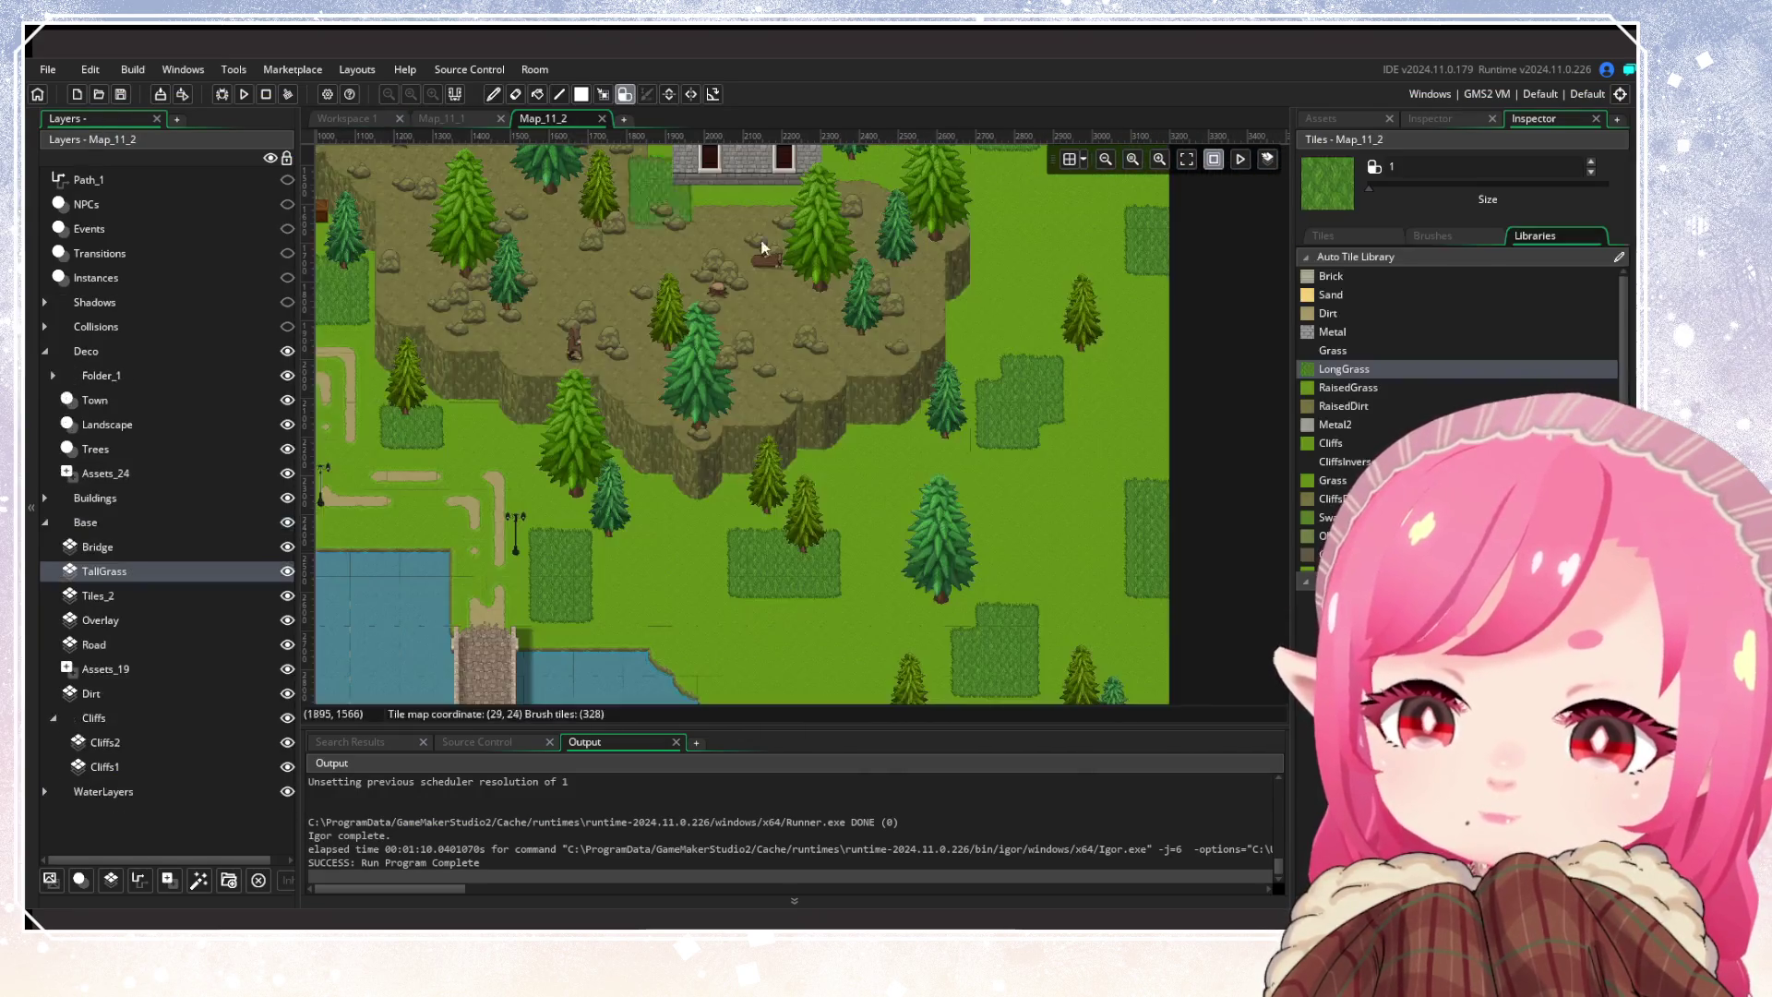
drag(700, 212, 906, 584)
scroll(878, 469, down, 5)
scroll(980, 406, up, 2)
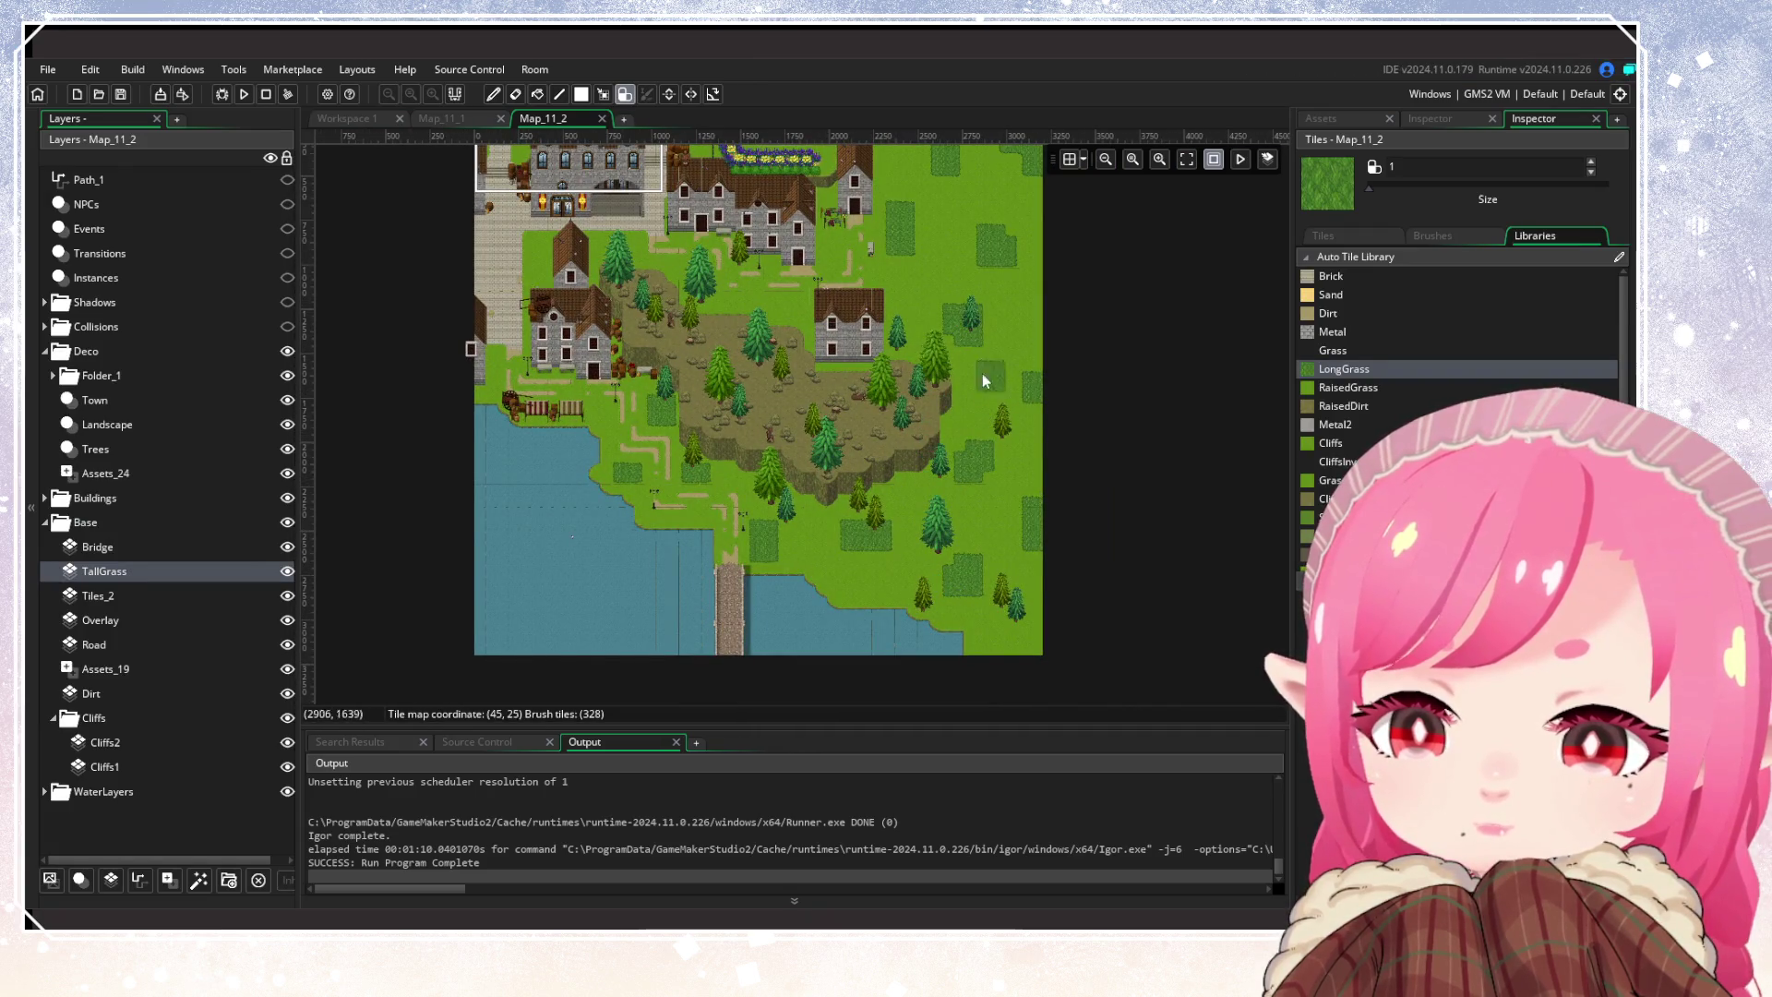
scroll(987, 379, up, 2)
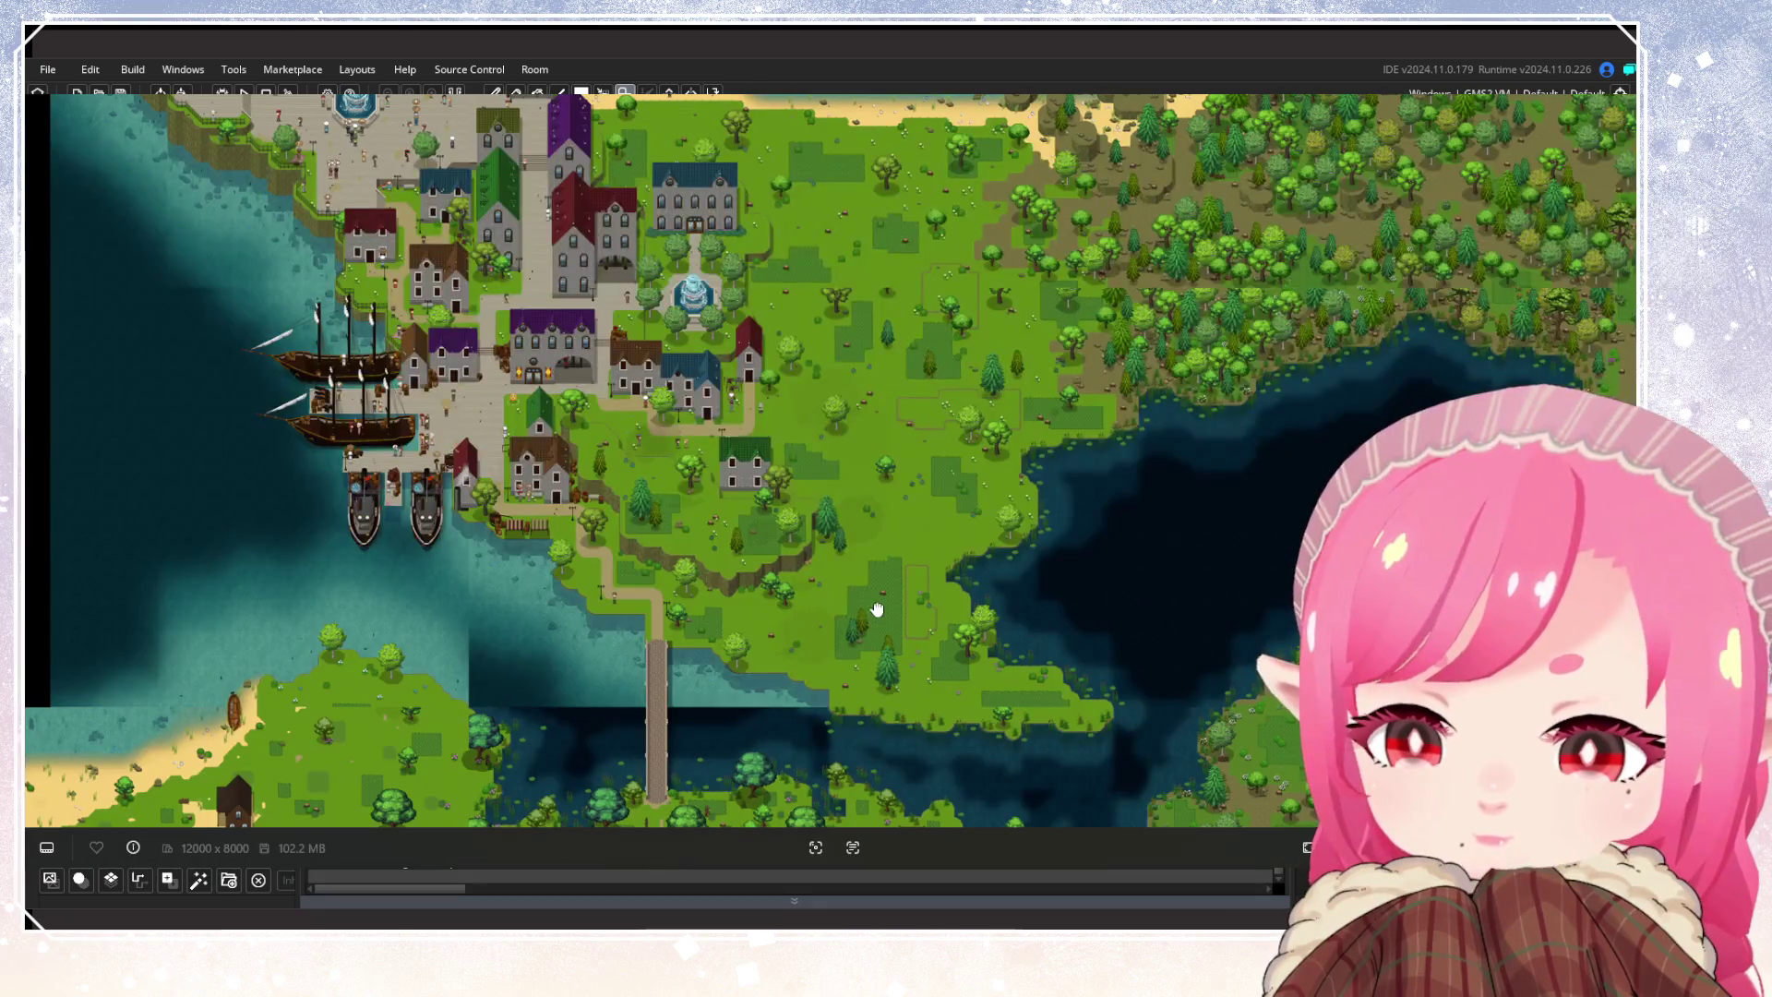
mouse_move(877, 609)
mouse_down()
mouse_move(984, 182)
mouse_move(920, 270)
mouse_up()
scroll(725, 491, up, 3)
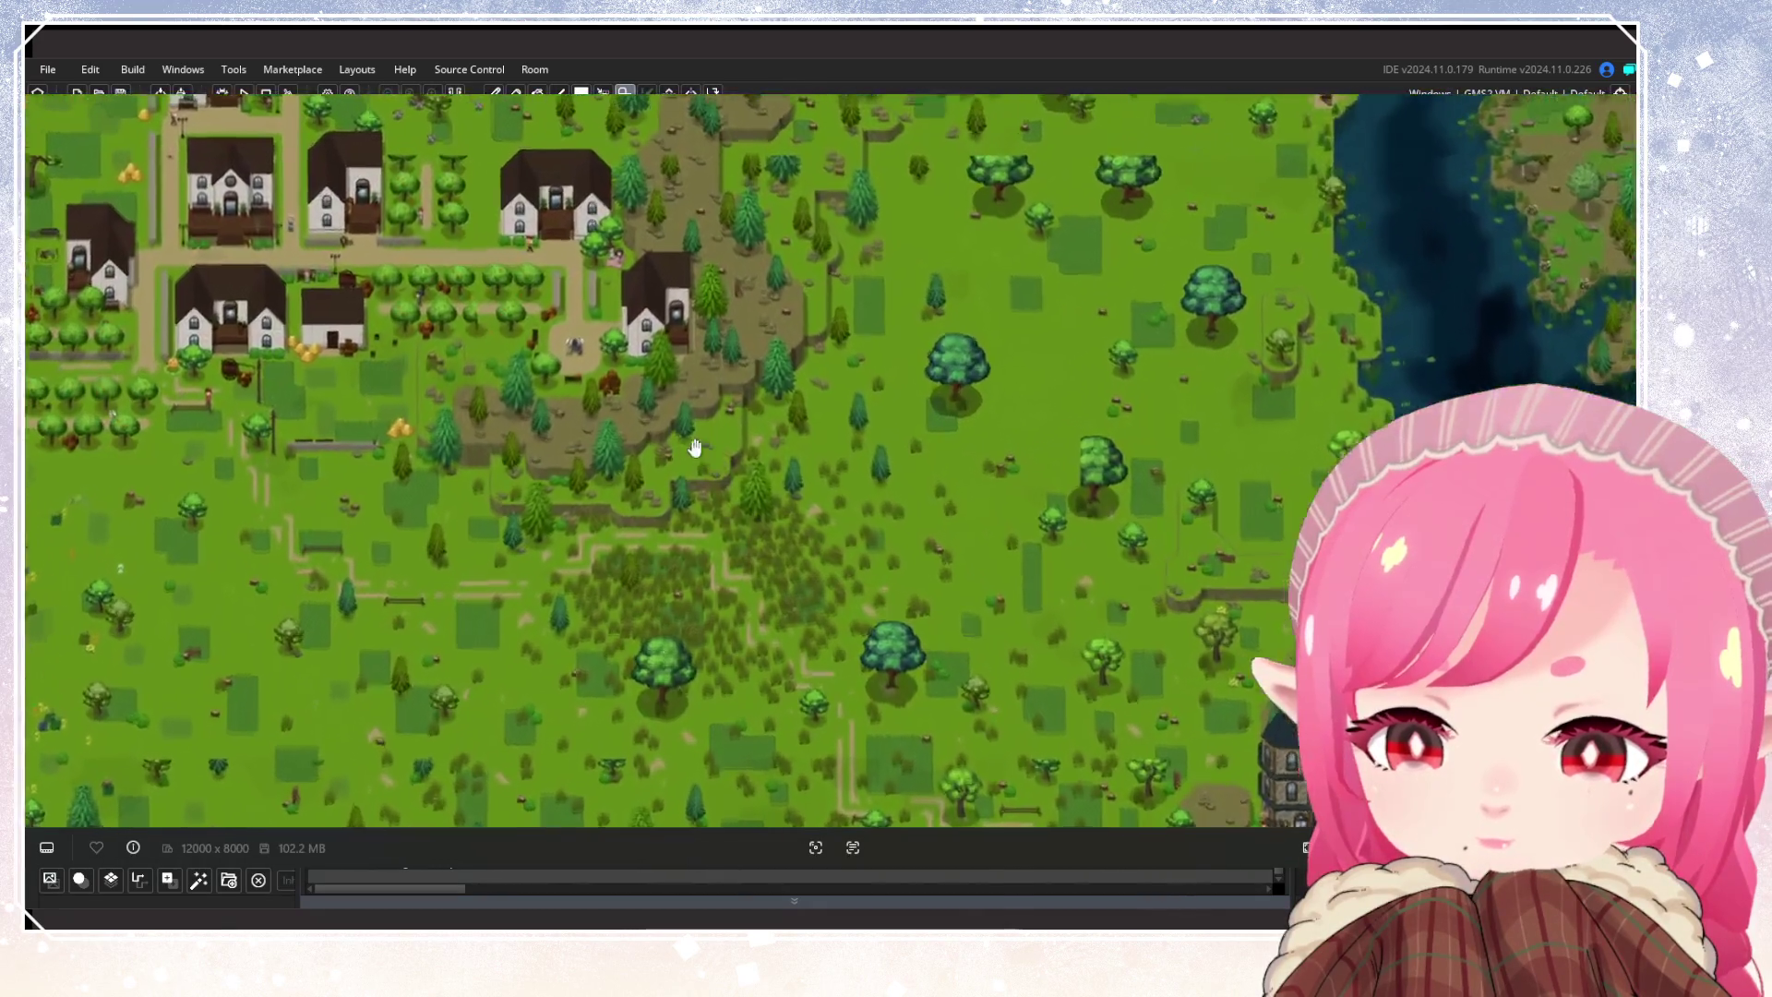
Pan the reference map over the village, southern forest and harbour town, then close it
drag(898, 364, 840, 710)
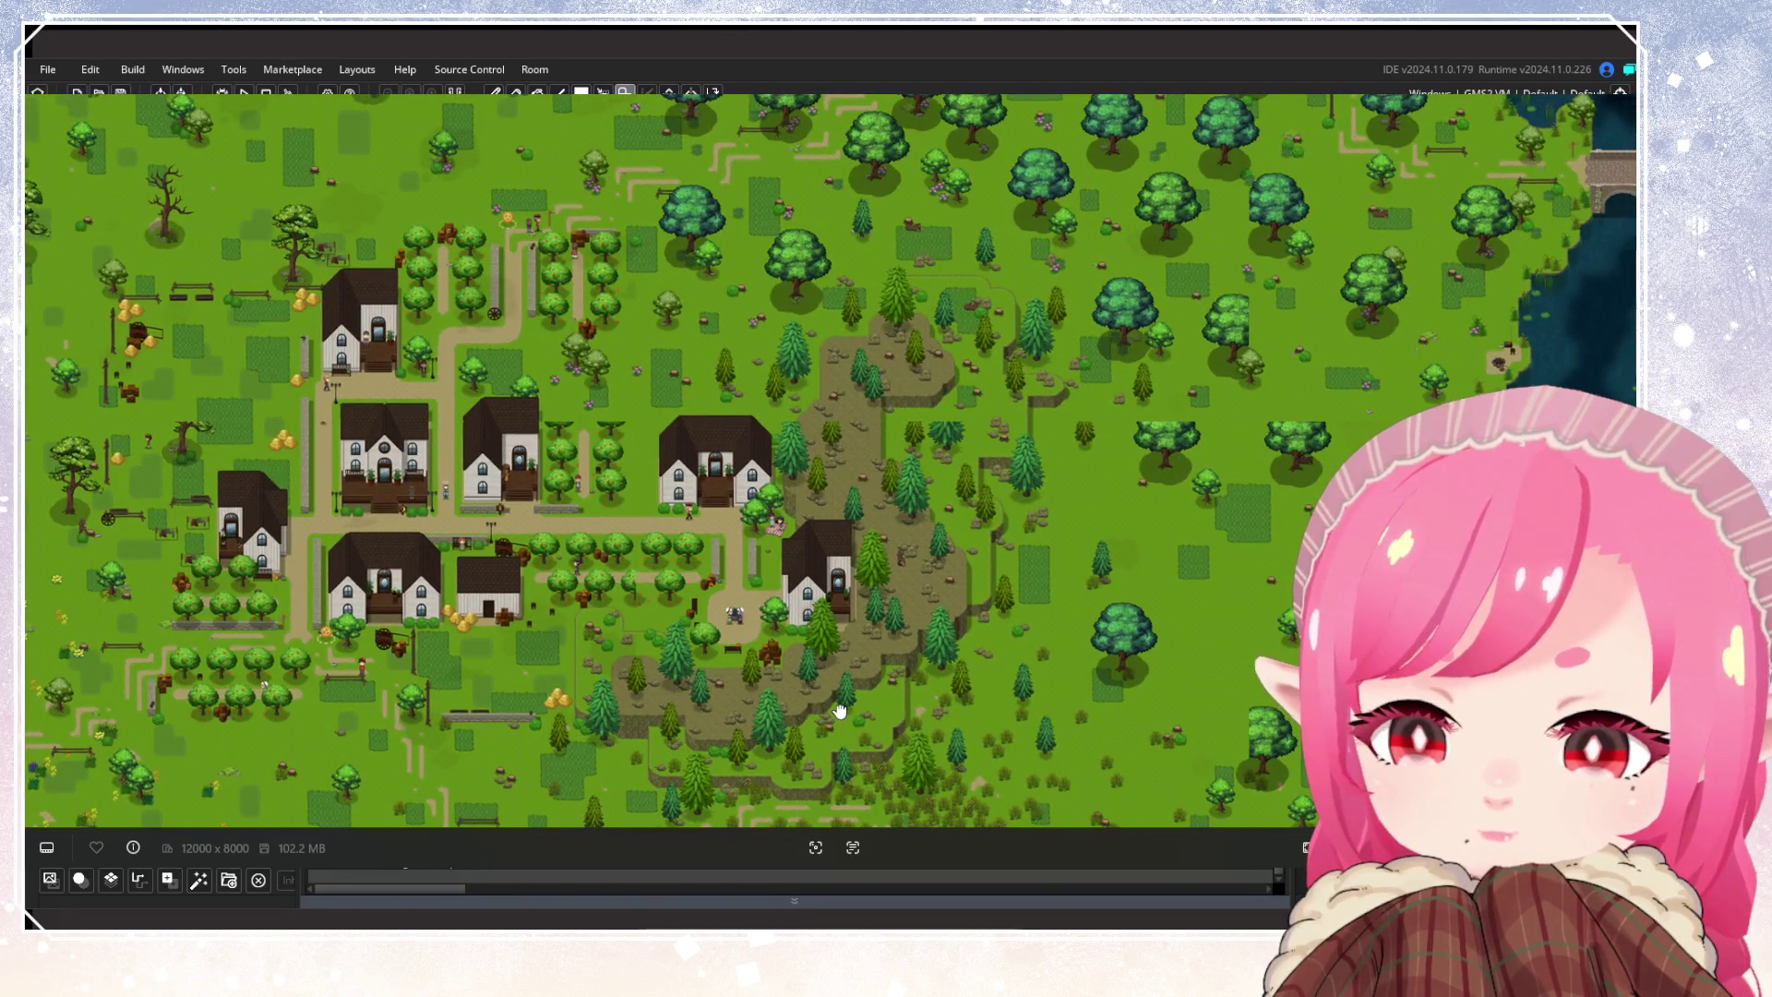
drag(840, 709, 840, 697)
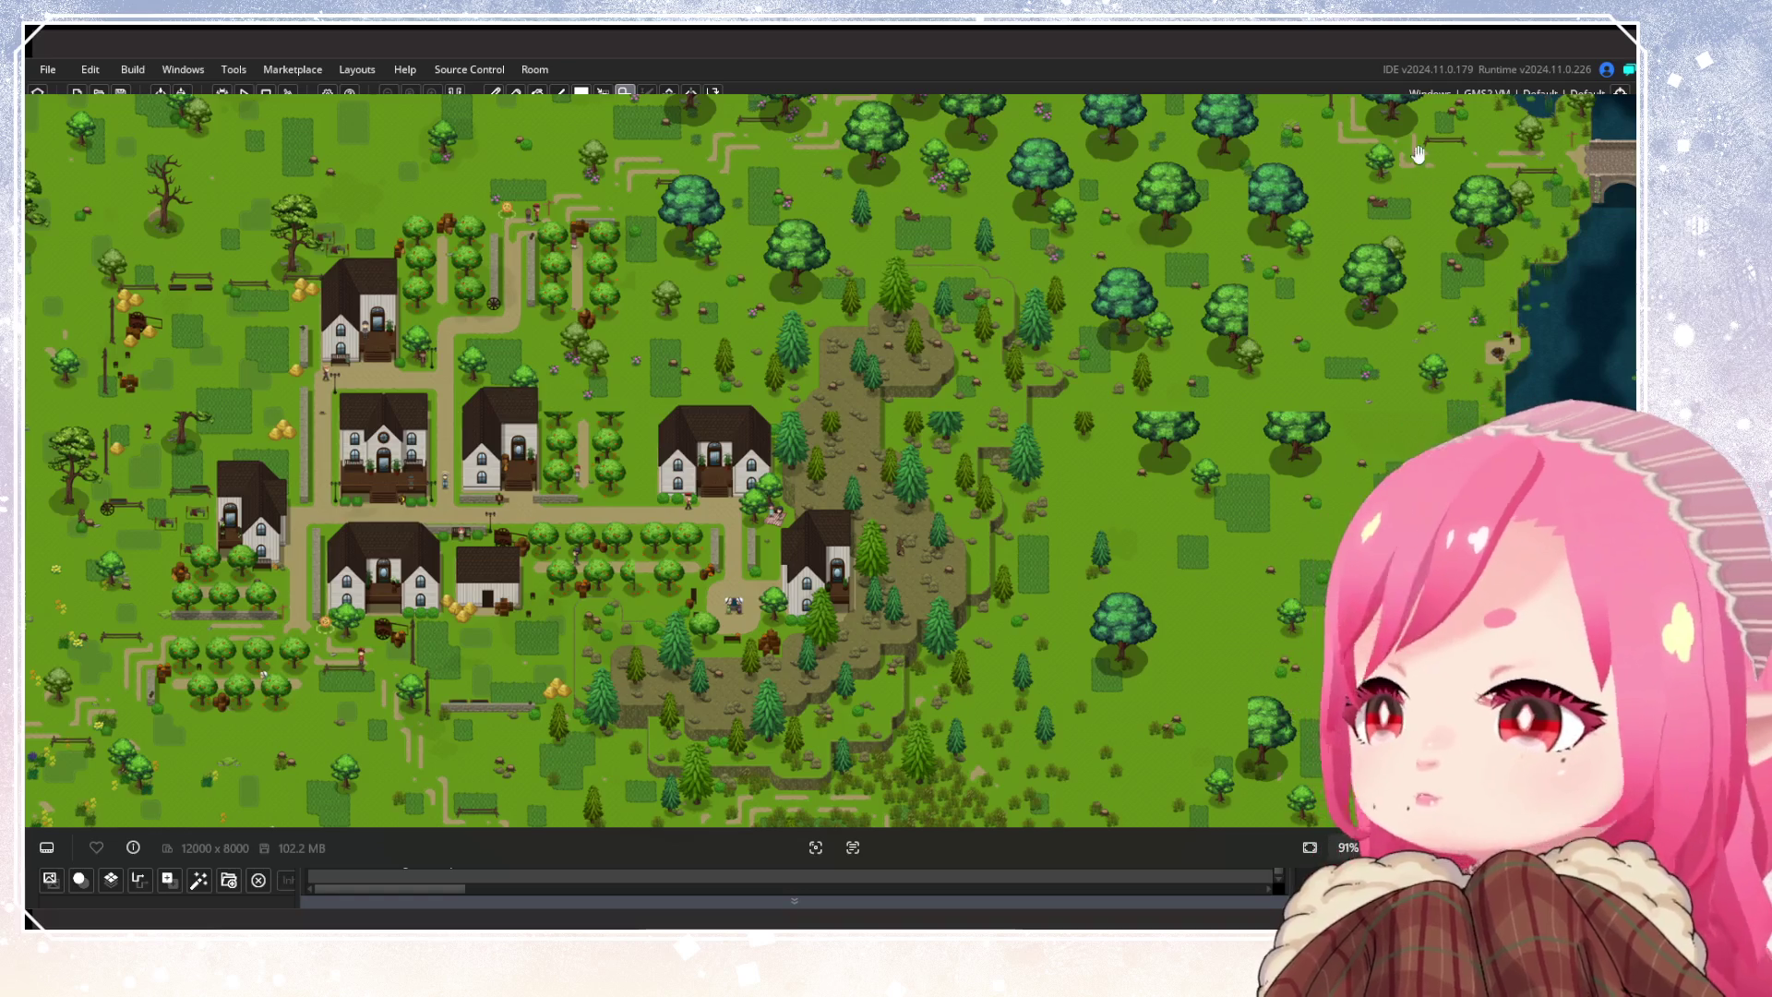
drag(1034, 561, 978, 168)
drag(943, 532, 779, 357)
mouse_move(1000, 519)
mouse_down()
mouse_move(801, 280)
mouse_move(901, 364)
mouse_up()
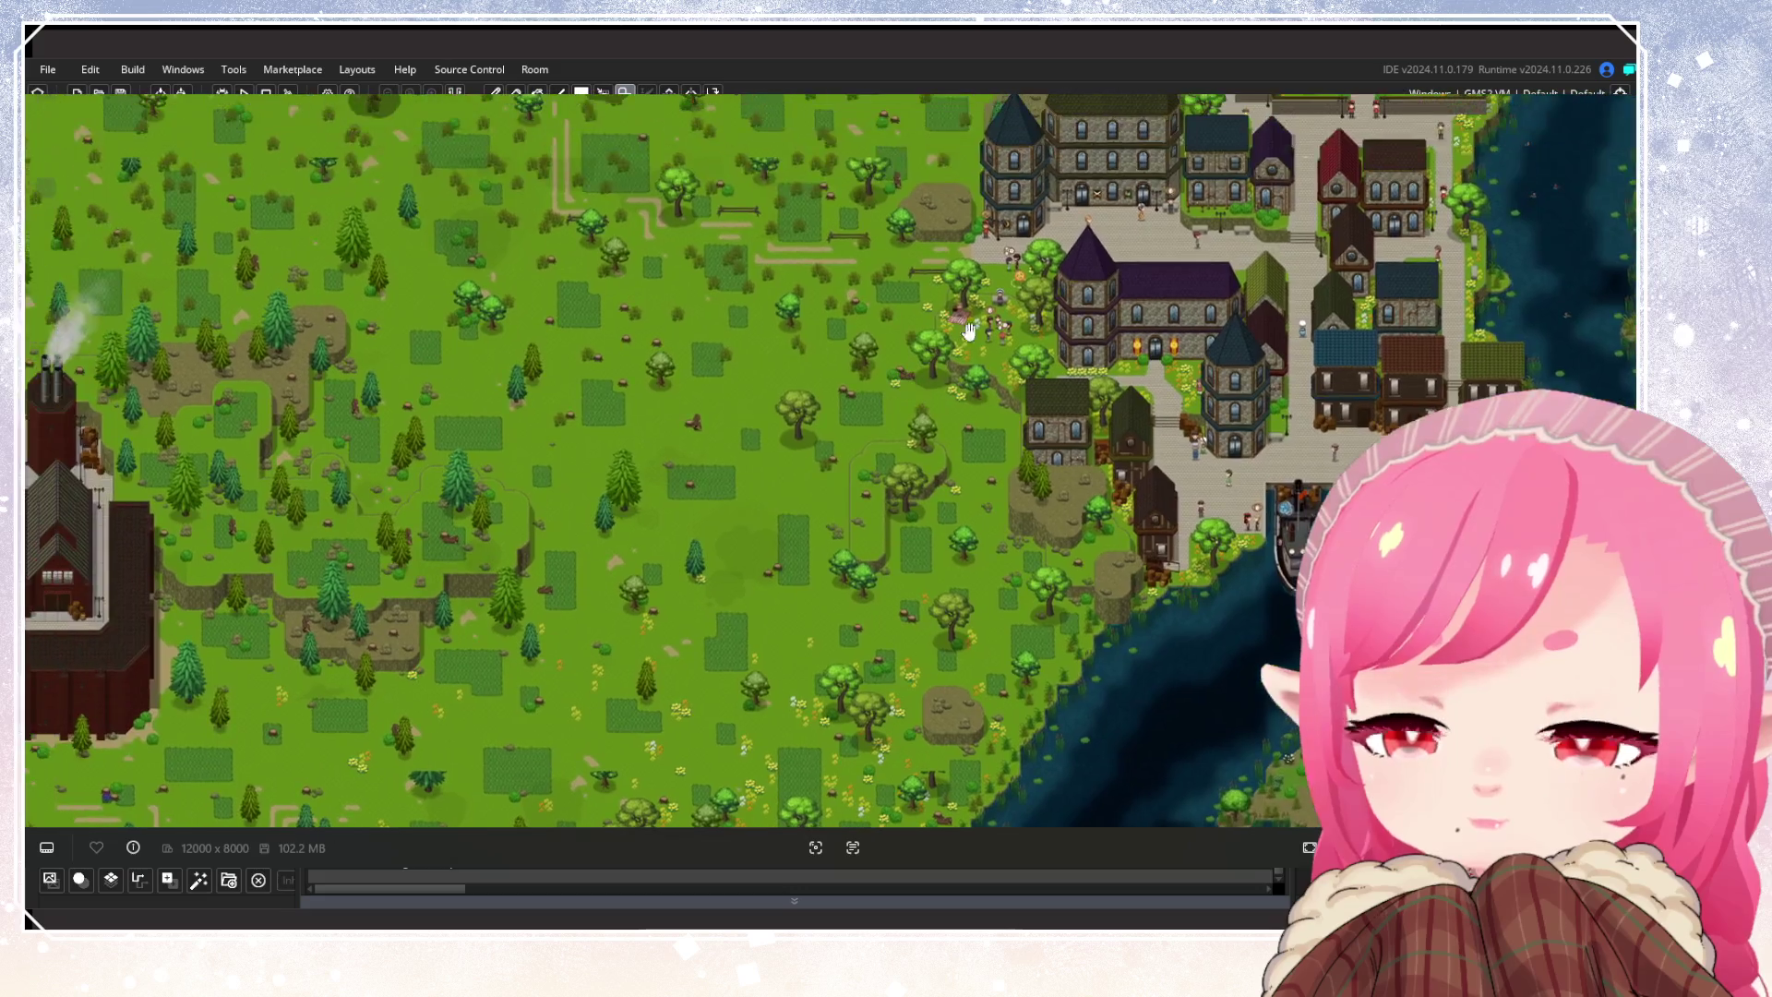
key(Escape)
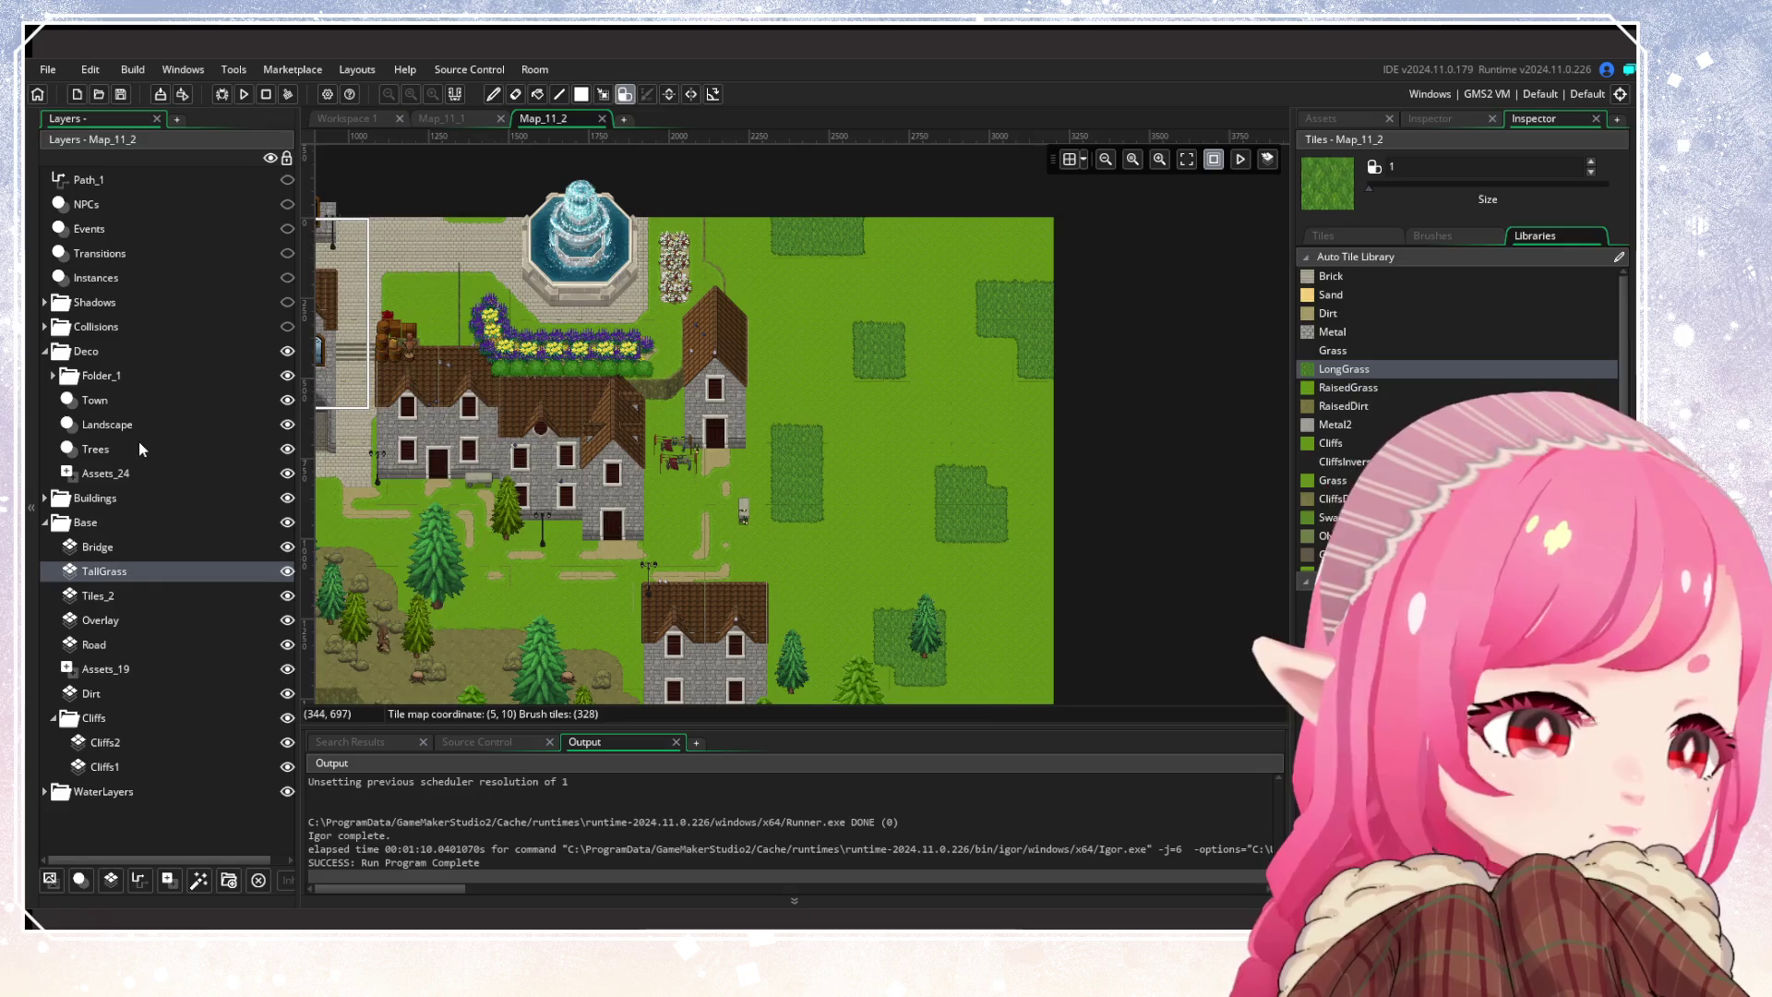
Select the Trees layer and open the Assets browser to get a leafy tree
click(138, 447)
click(1432, 119)
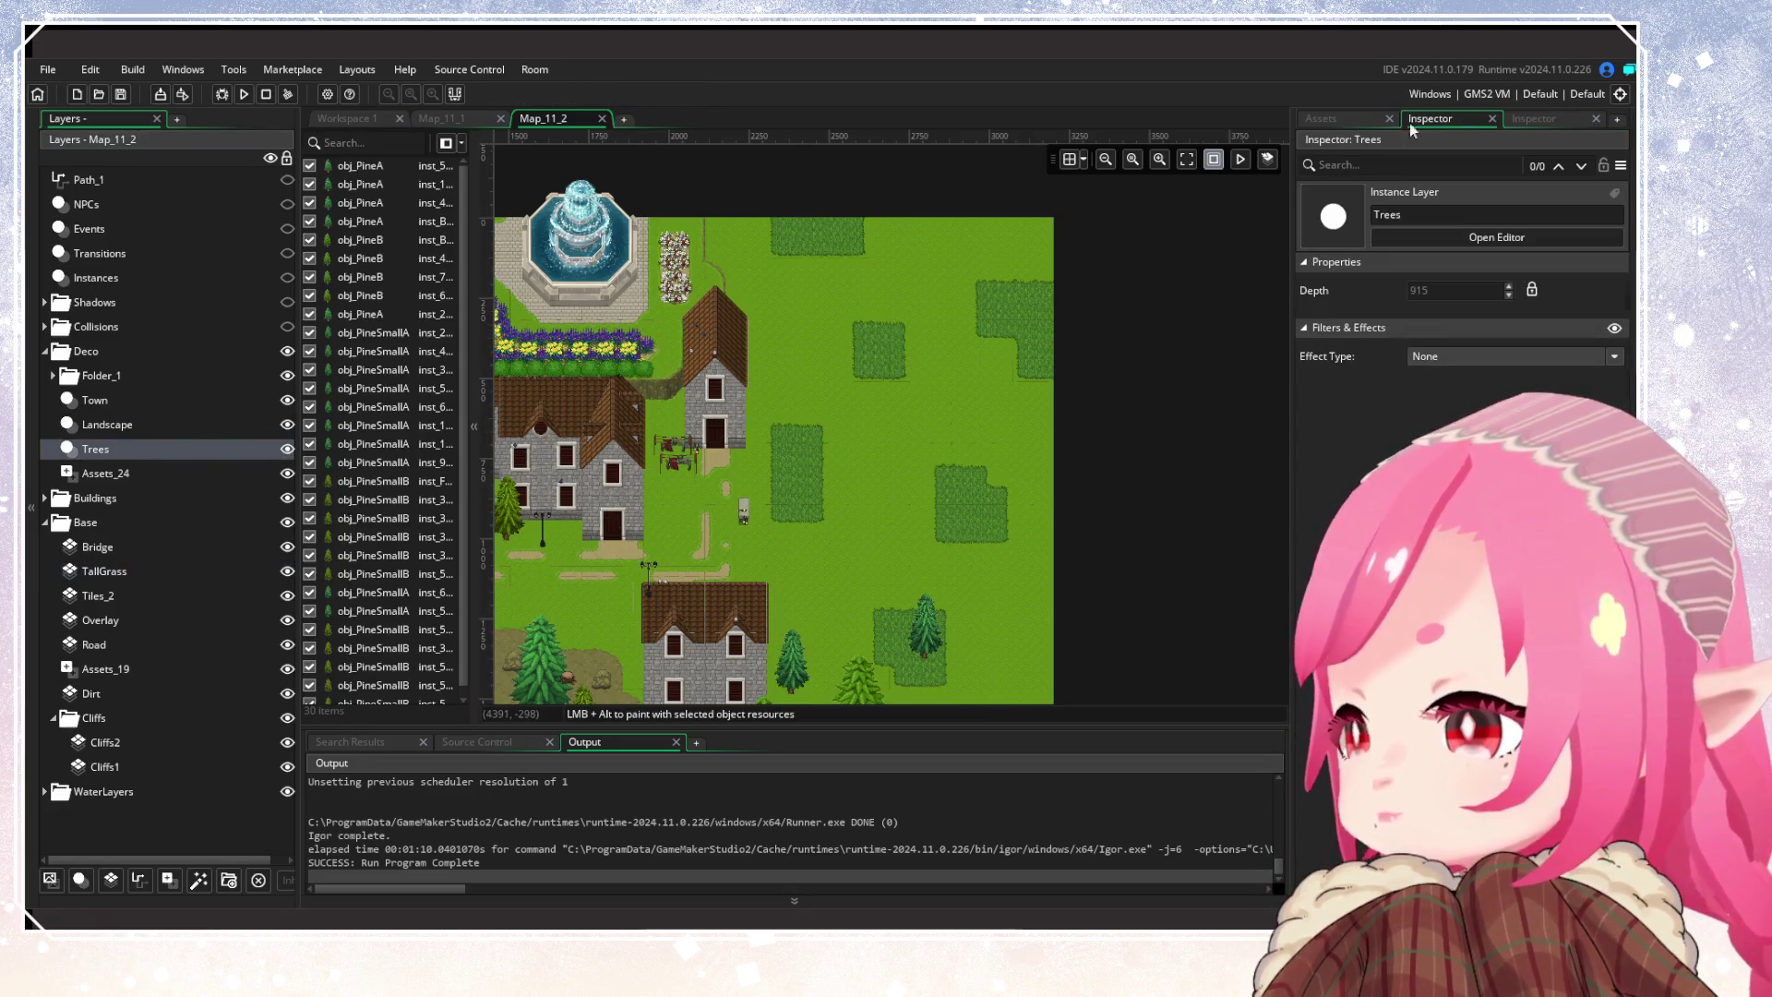
click(1327, 118)
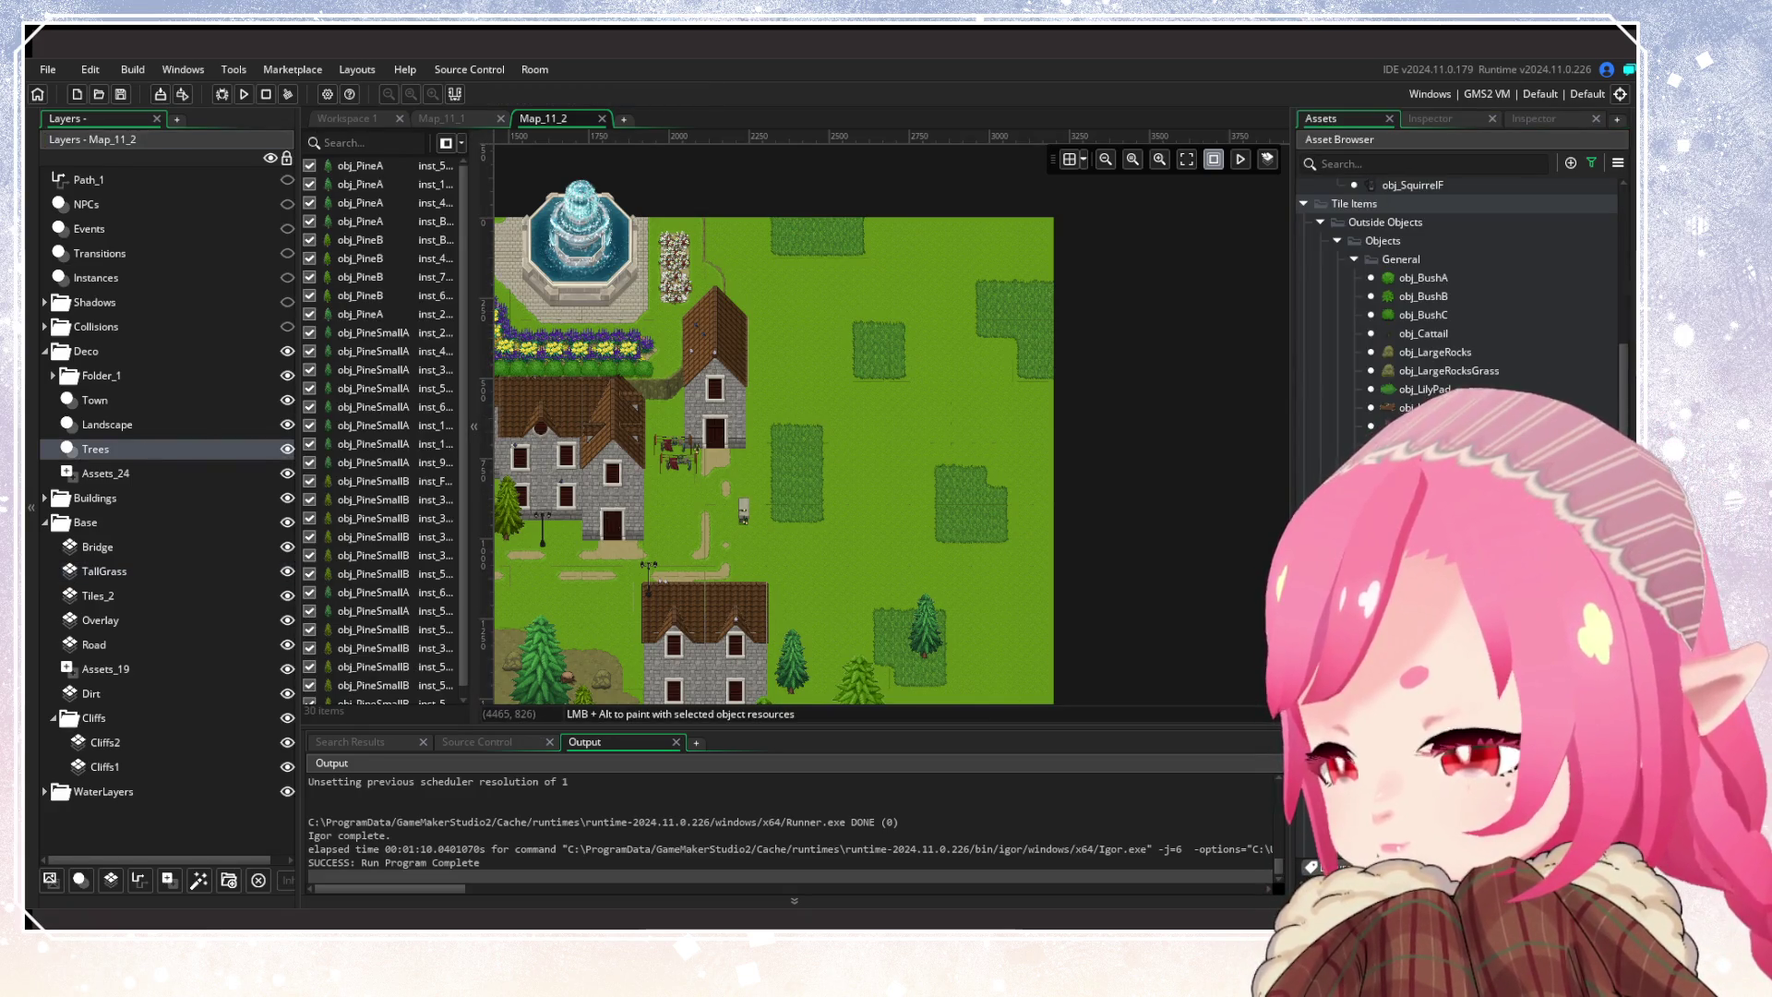
scroll(1384, 430, down, 5)
scroll(1458, 323, down, 10)
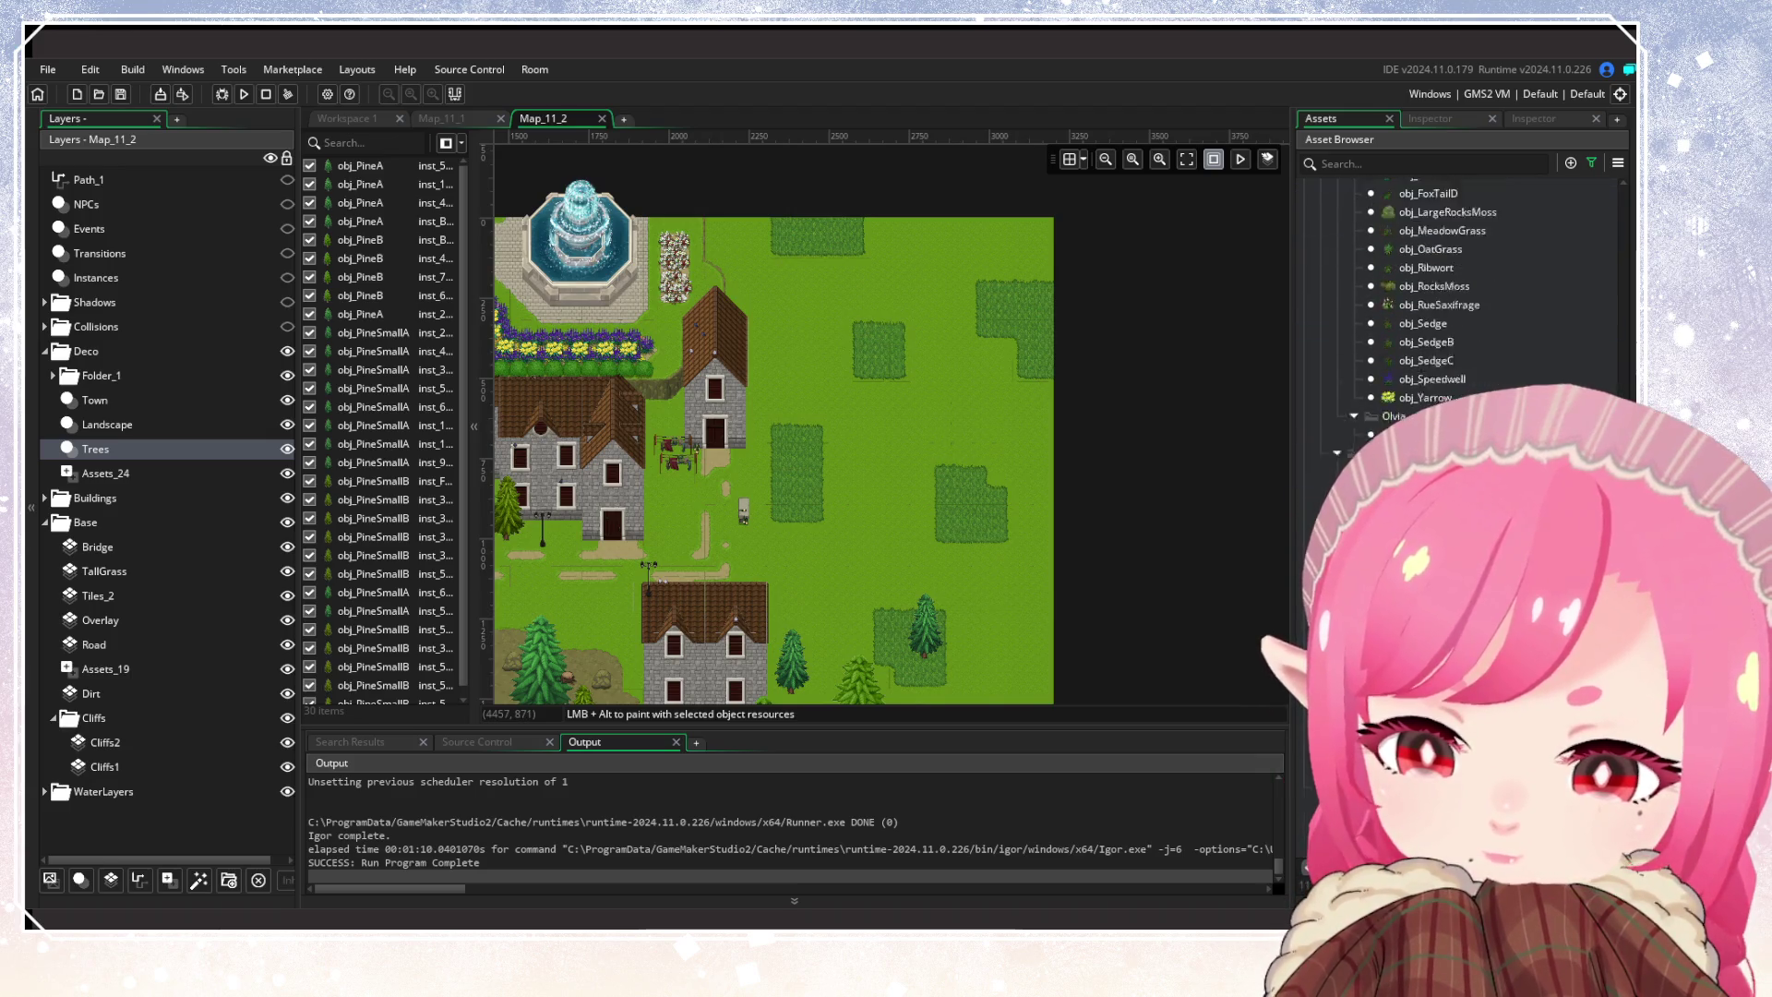
scroll(1095, 480, down, 10)
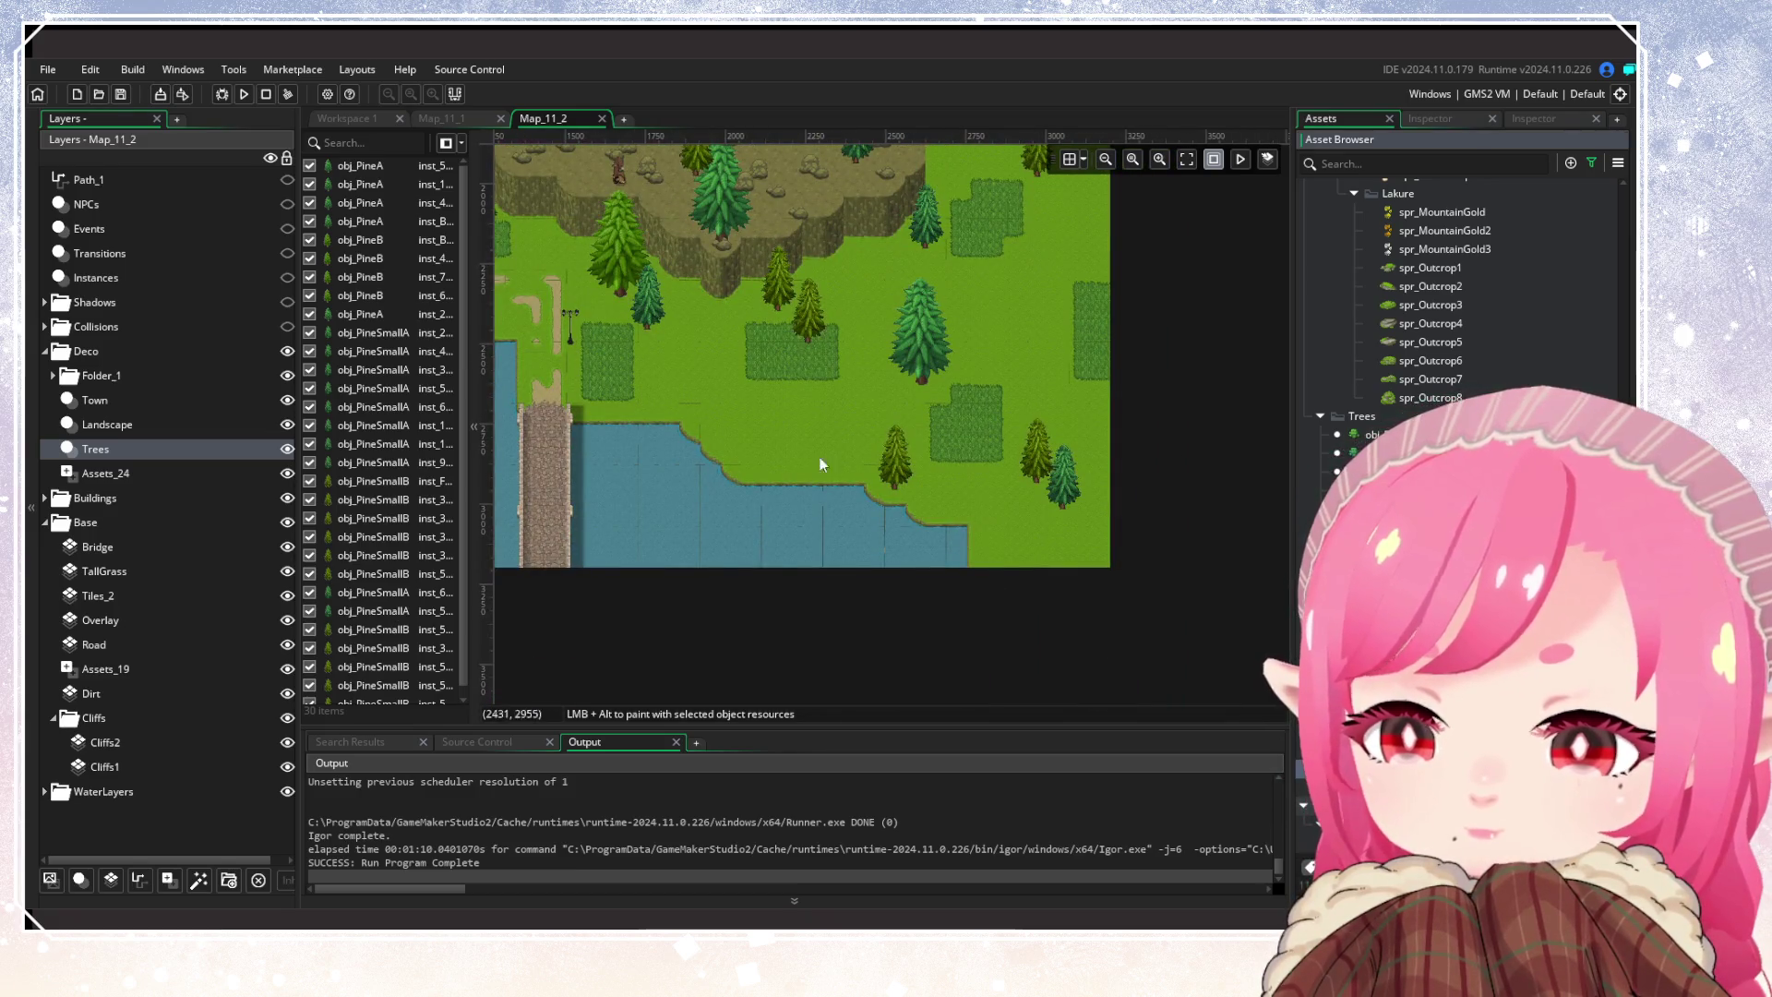
scroll(845, 479, up, 2)
Place four leafy trees on the grass along the lakeshore
alt+click(812, 517)
alt+click(834, 505)
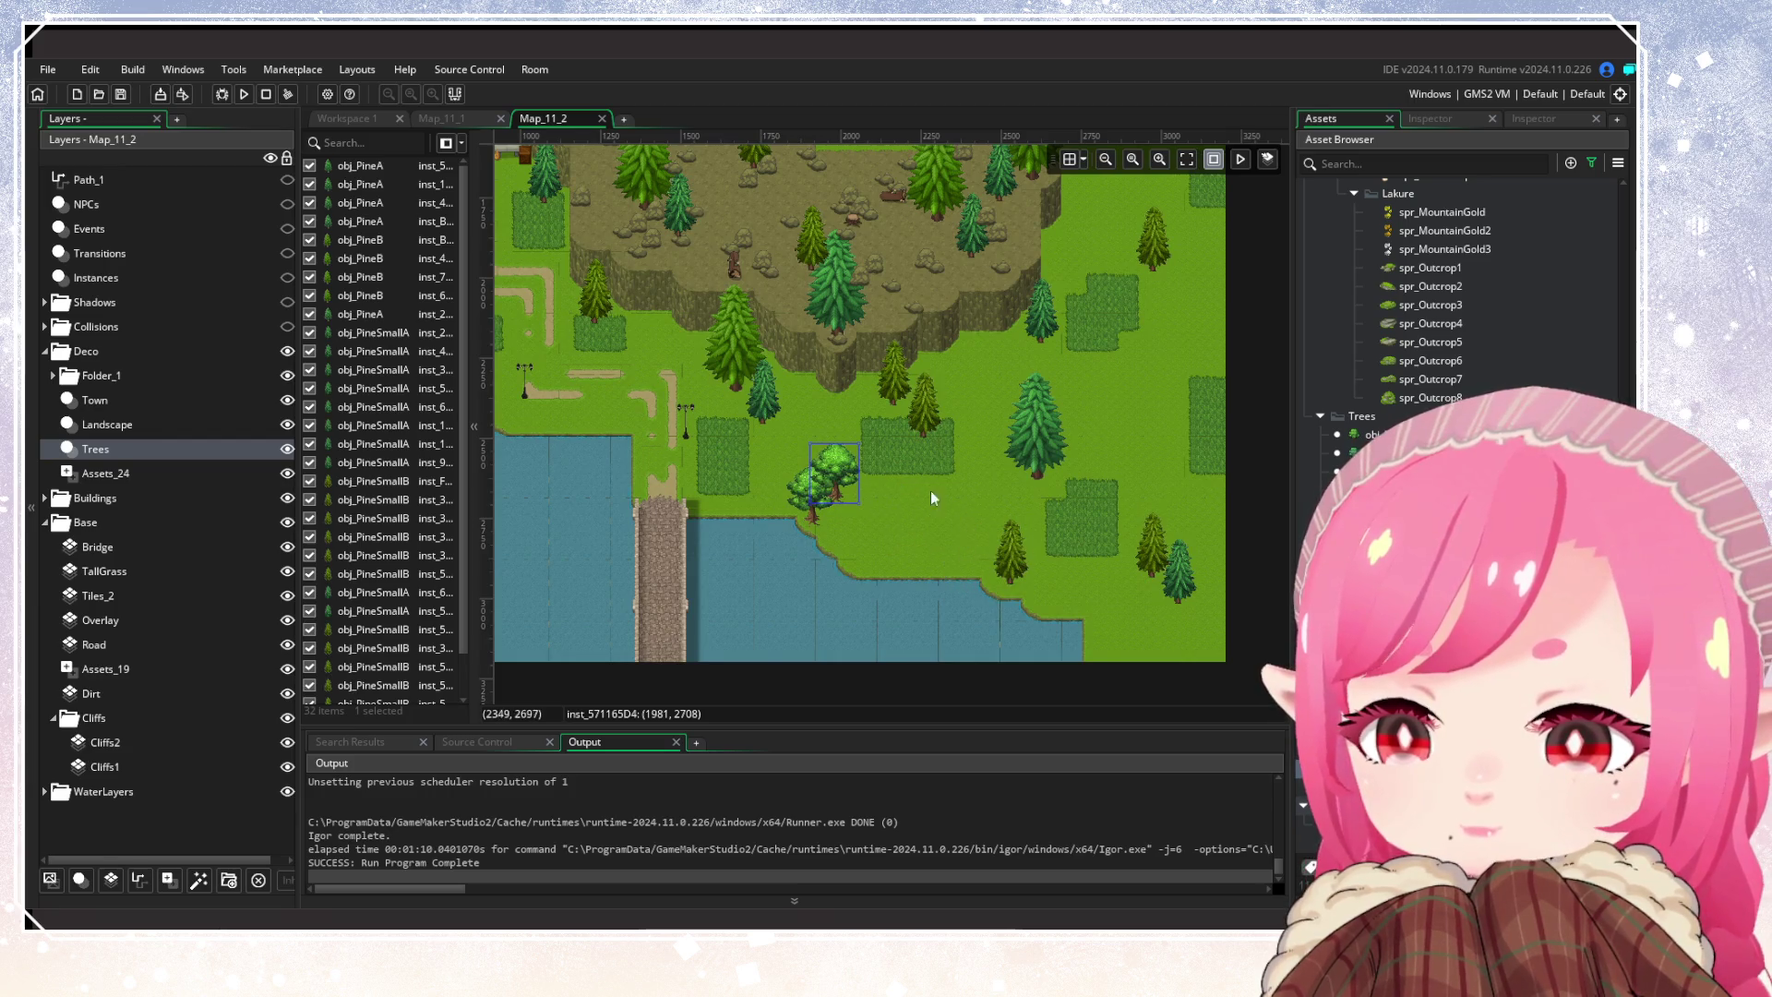
scroll(945, 496, left, 7)
alt+click(842, 456)
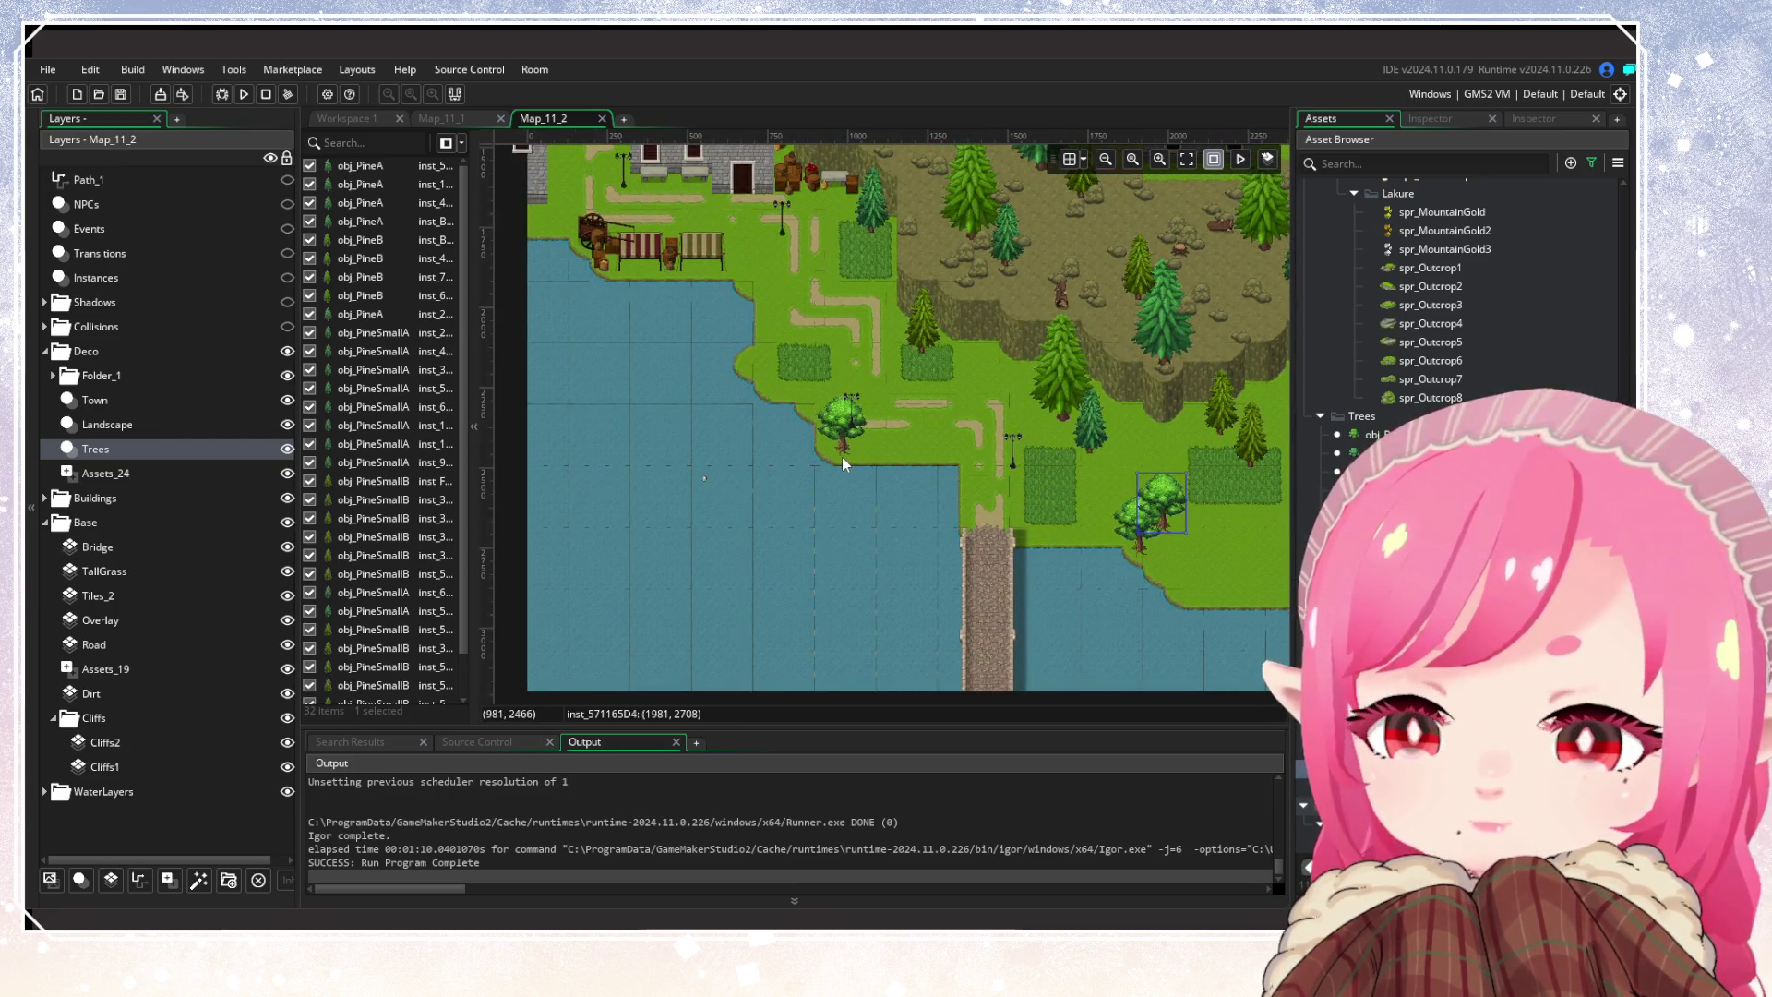
alt+click(757, 373)
scroll(923, 499, up, 4)
scroll(922, 499, left, 2)
scroll(1008, 578, up, 2)
scroll(1015, 553, left, 2)
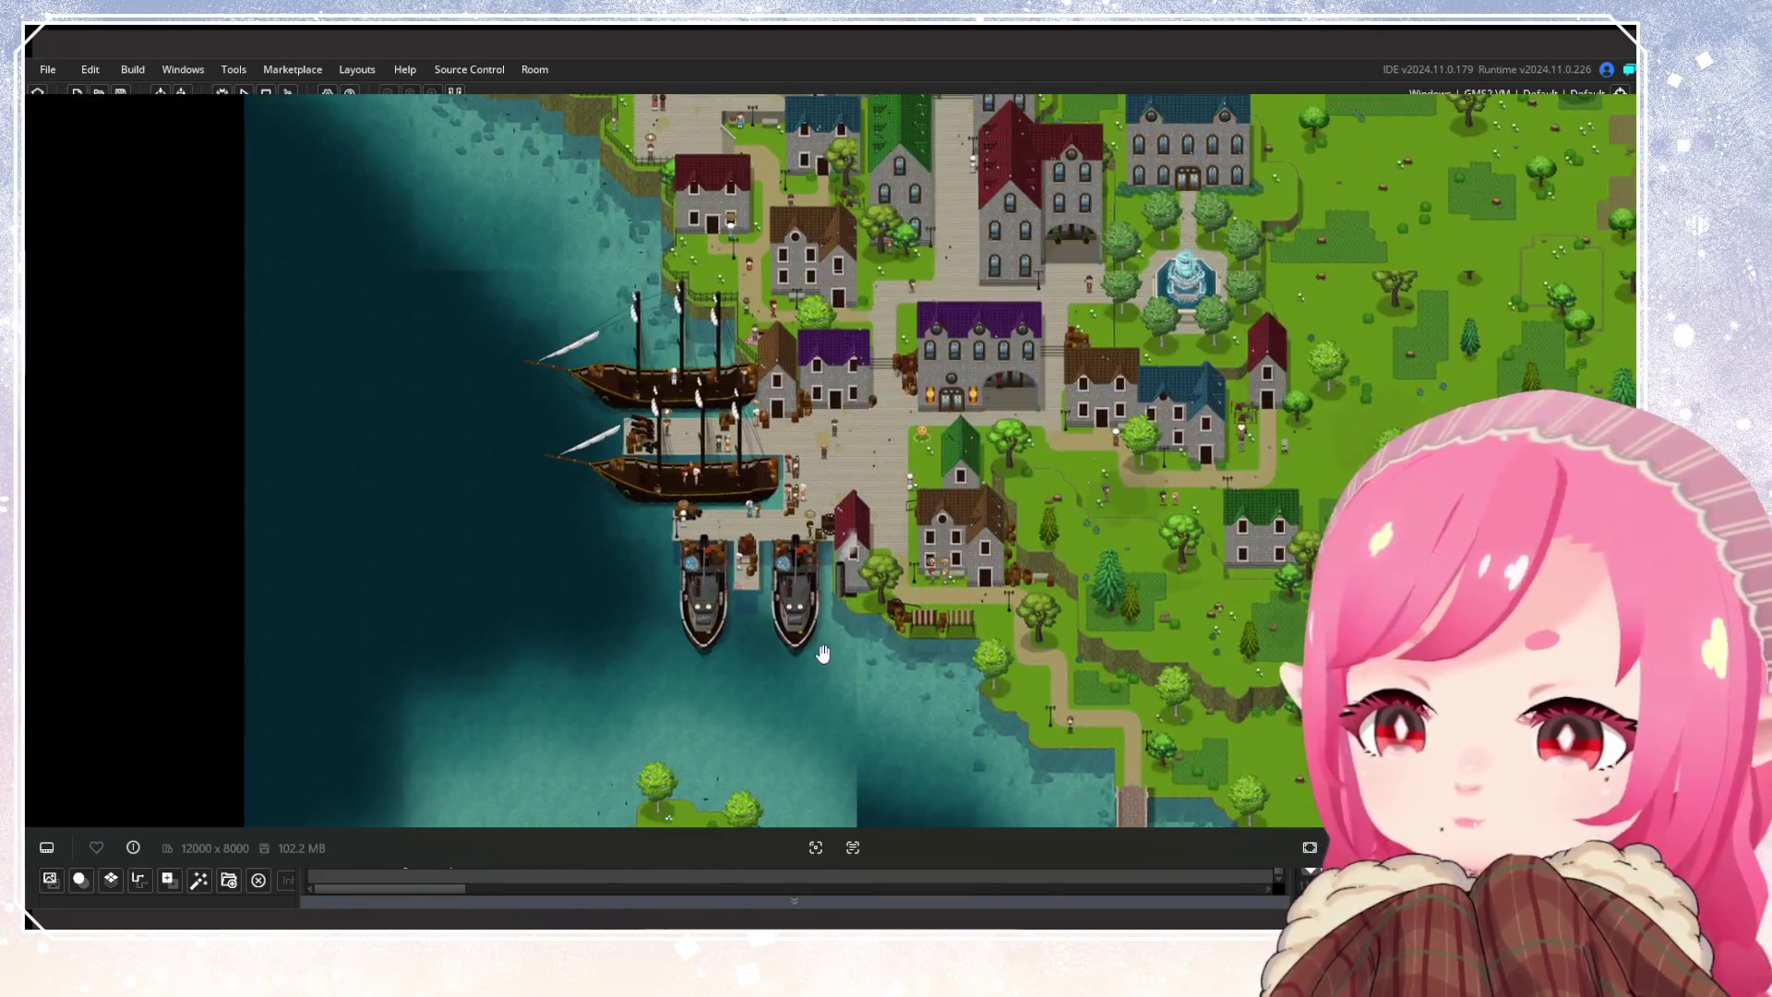
Close the reference map and place a leafy tree on the lakeshore
scroll(823, 654, up, 5)
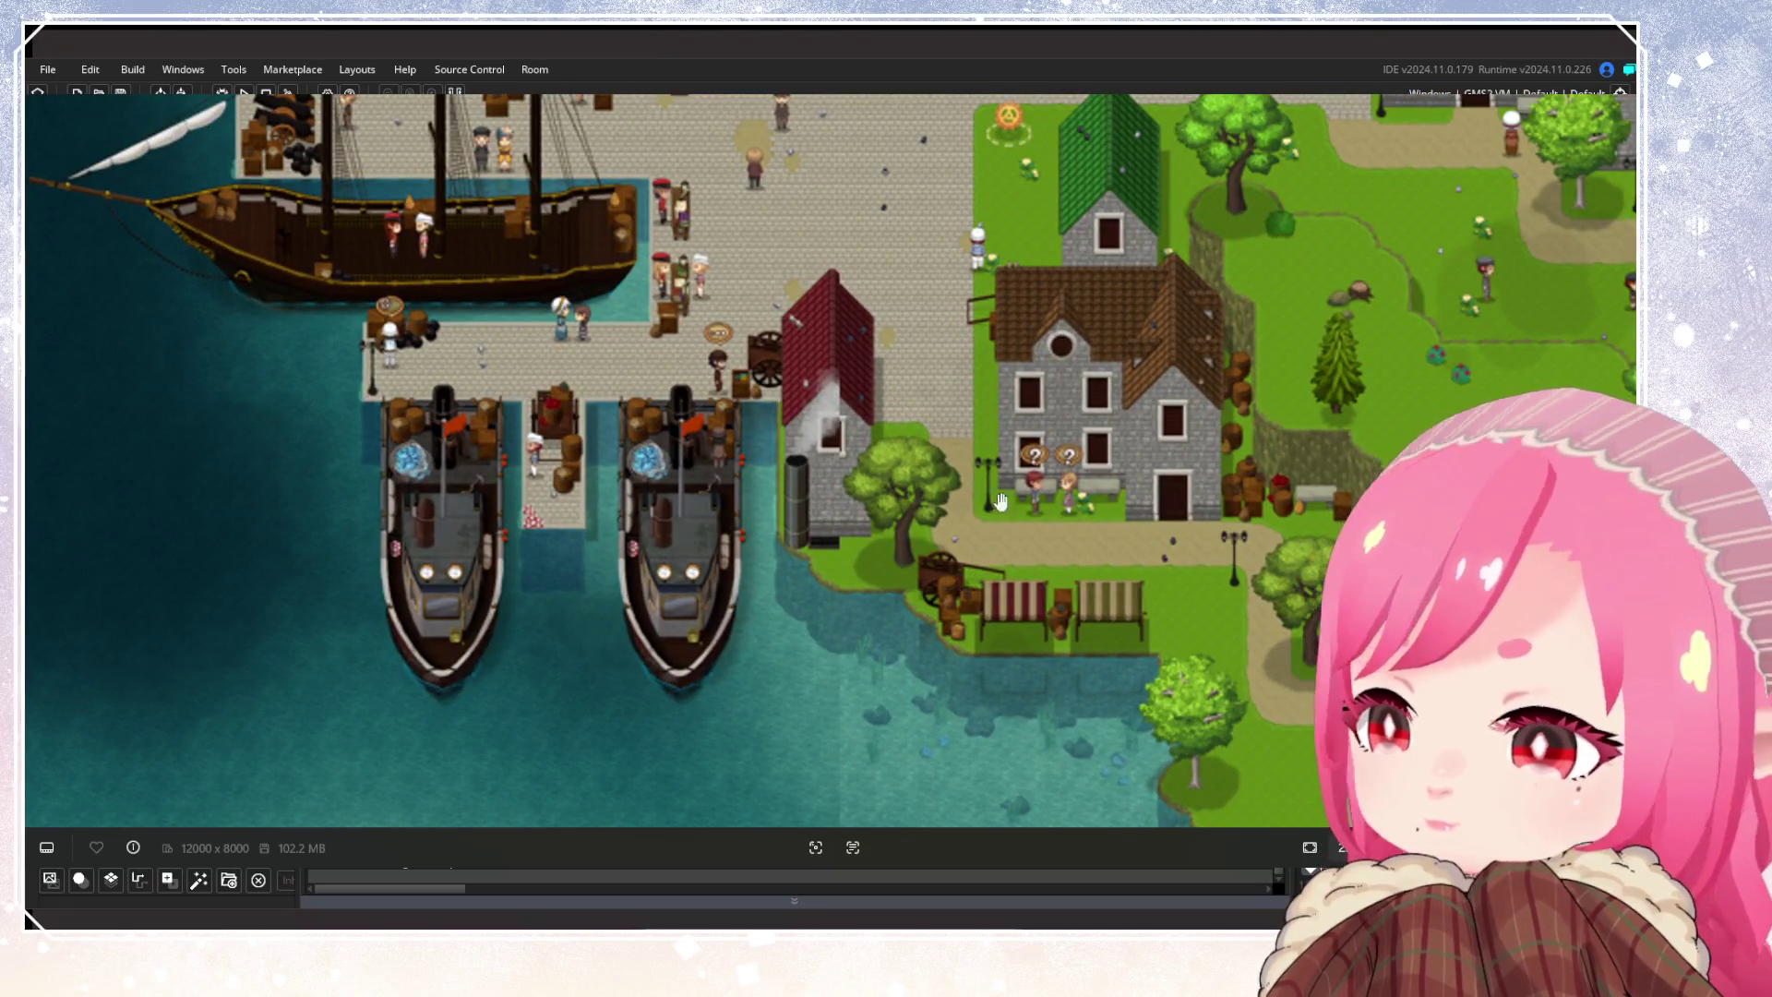
key(Escape)
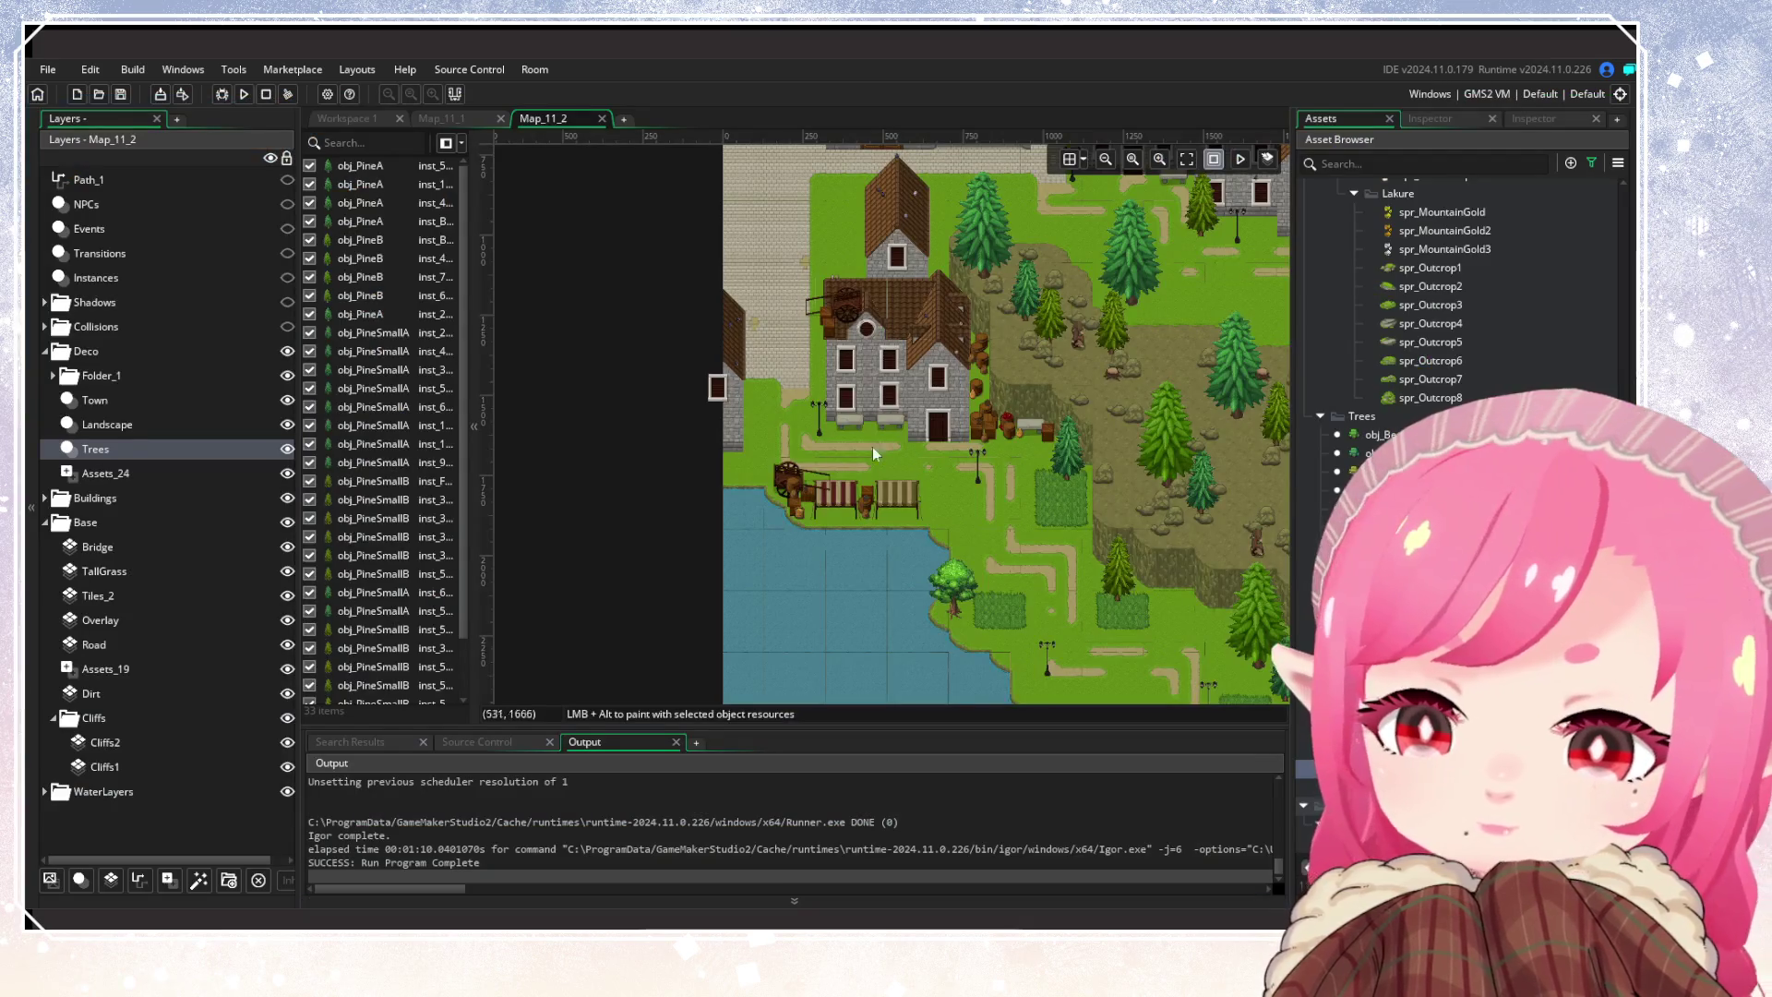
scroll(749, 452, up, 2)
click(743, 467)
scroll(1119, 507, down, 2)
Pan over the room's right and bottom edges, town houses and town centre
drag(1118, 507, 873, 463)
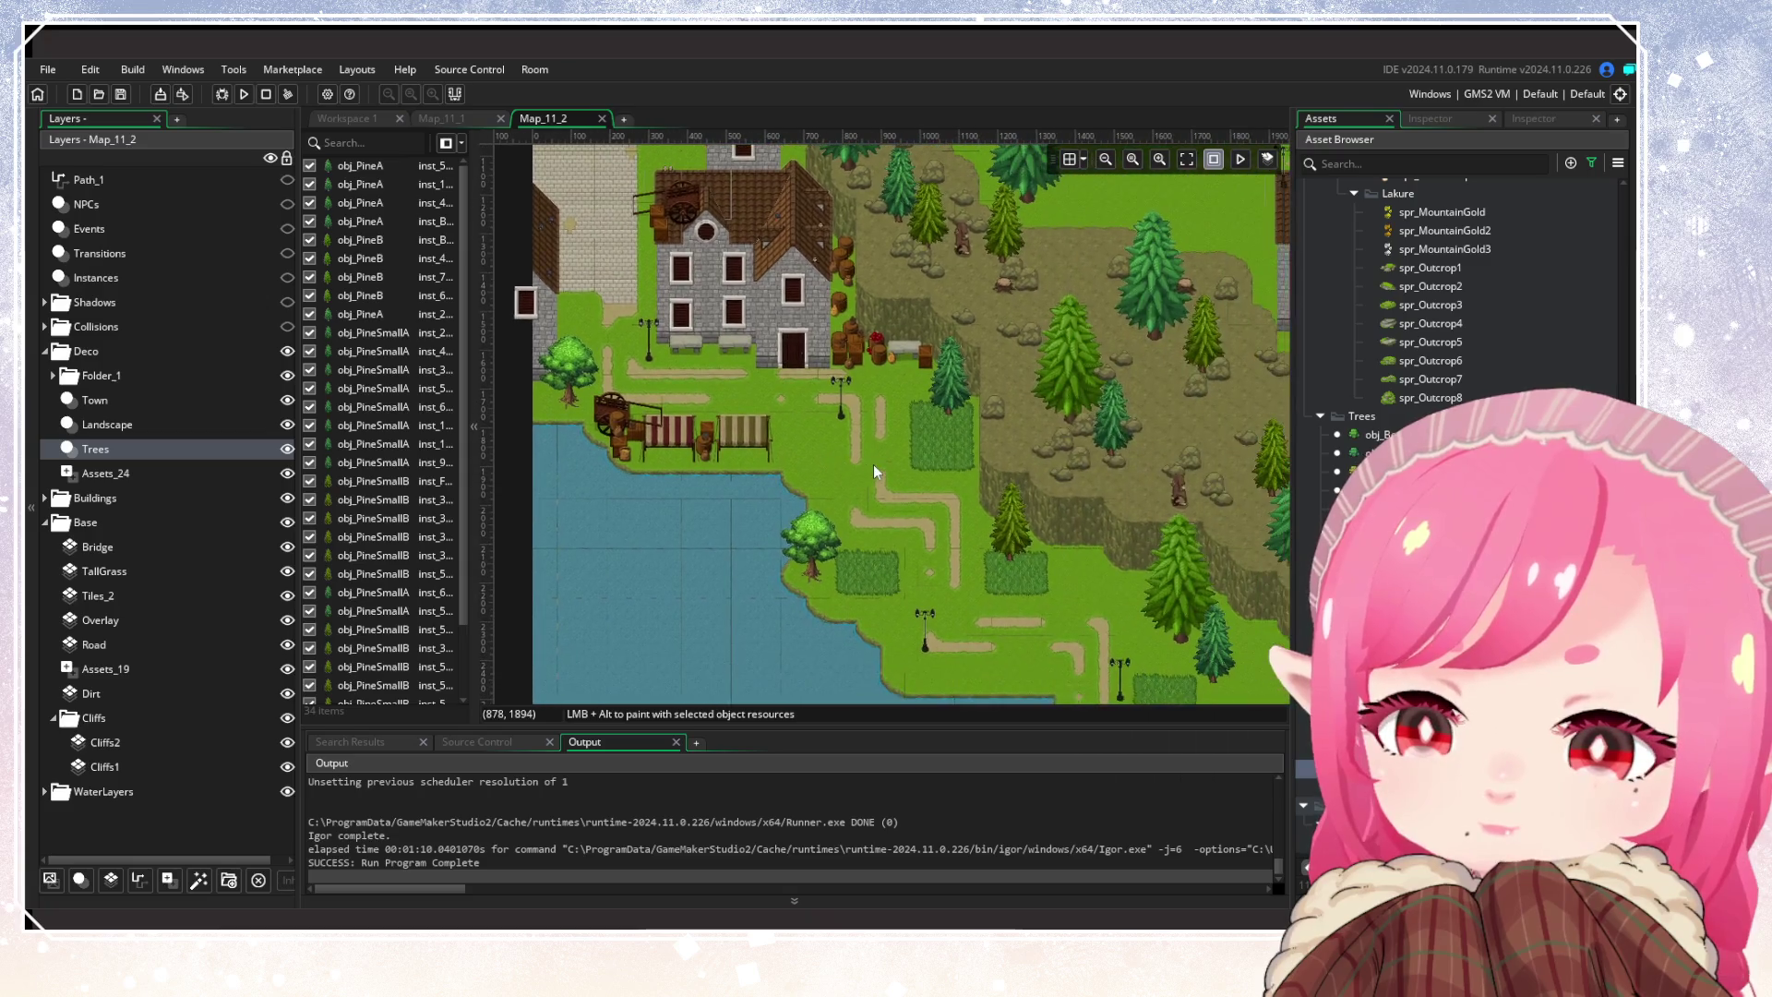
scroll(993, 516, up, 1)
scroll(889, 479, down, 3)
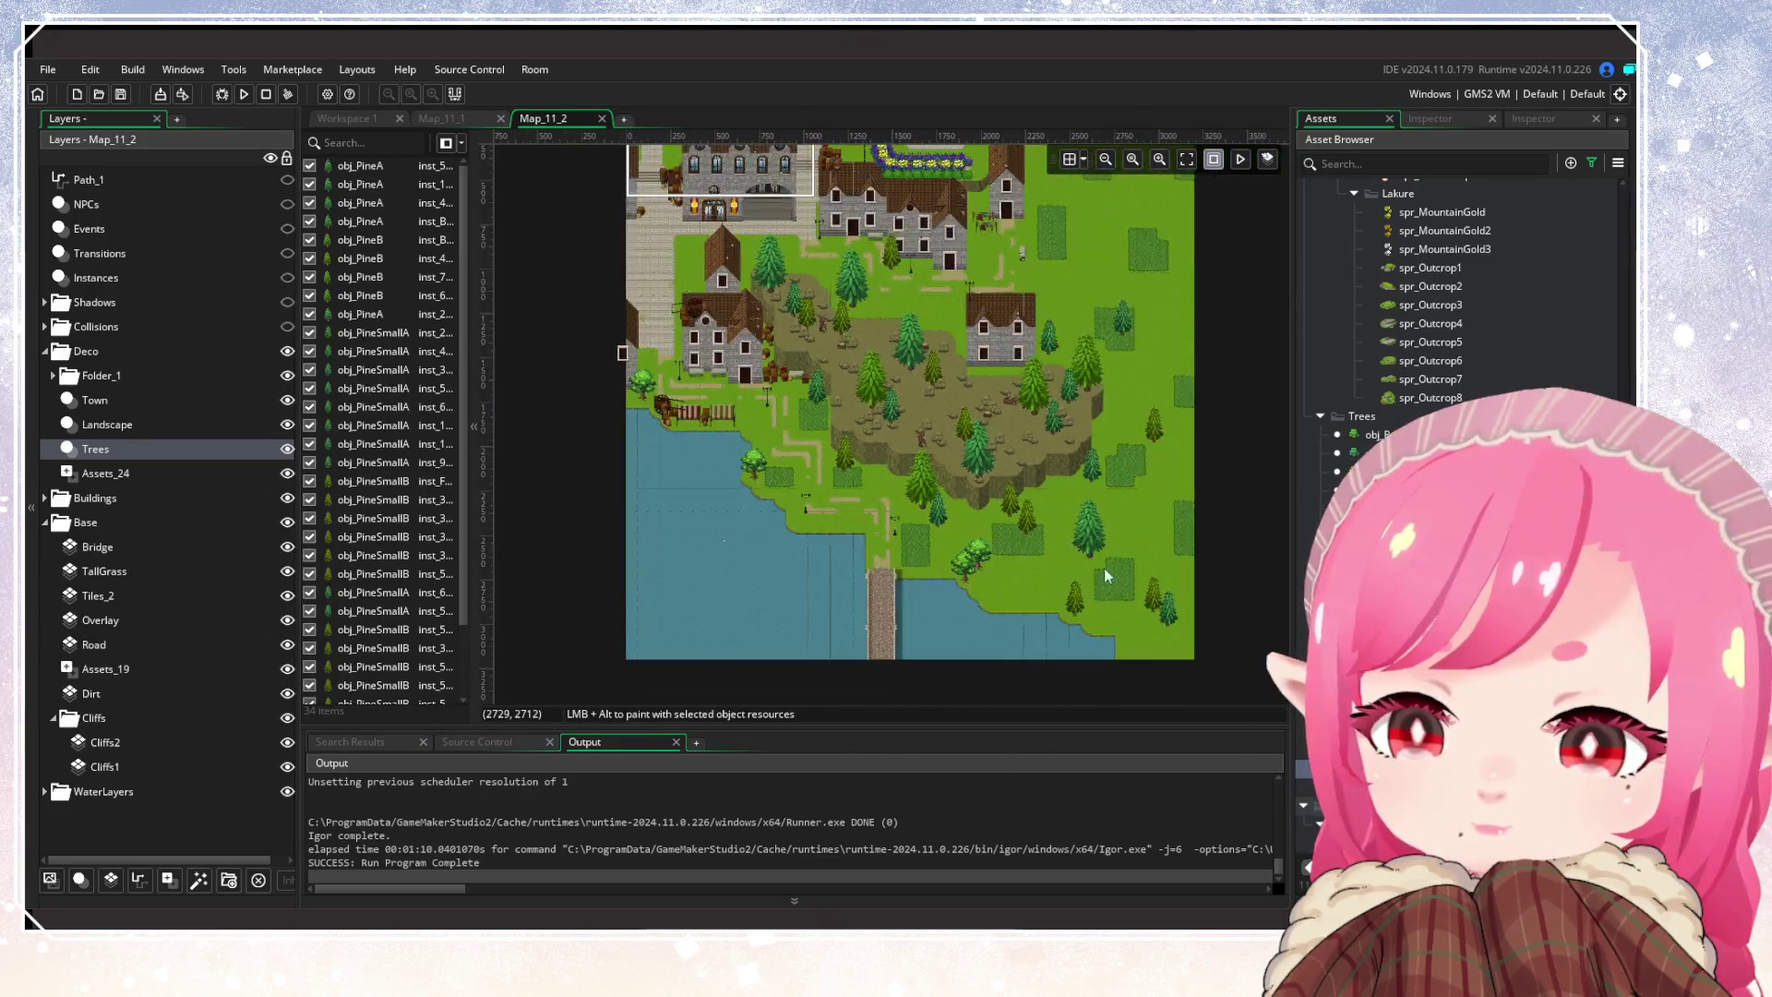
scroll(777, 490, up, 4)
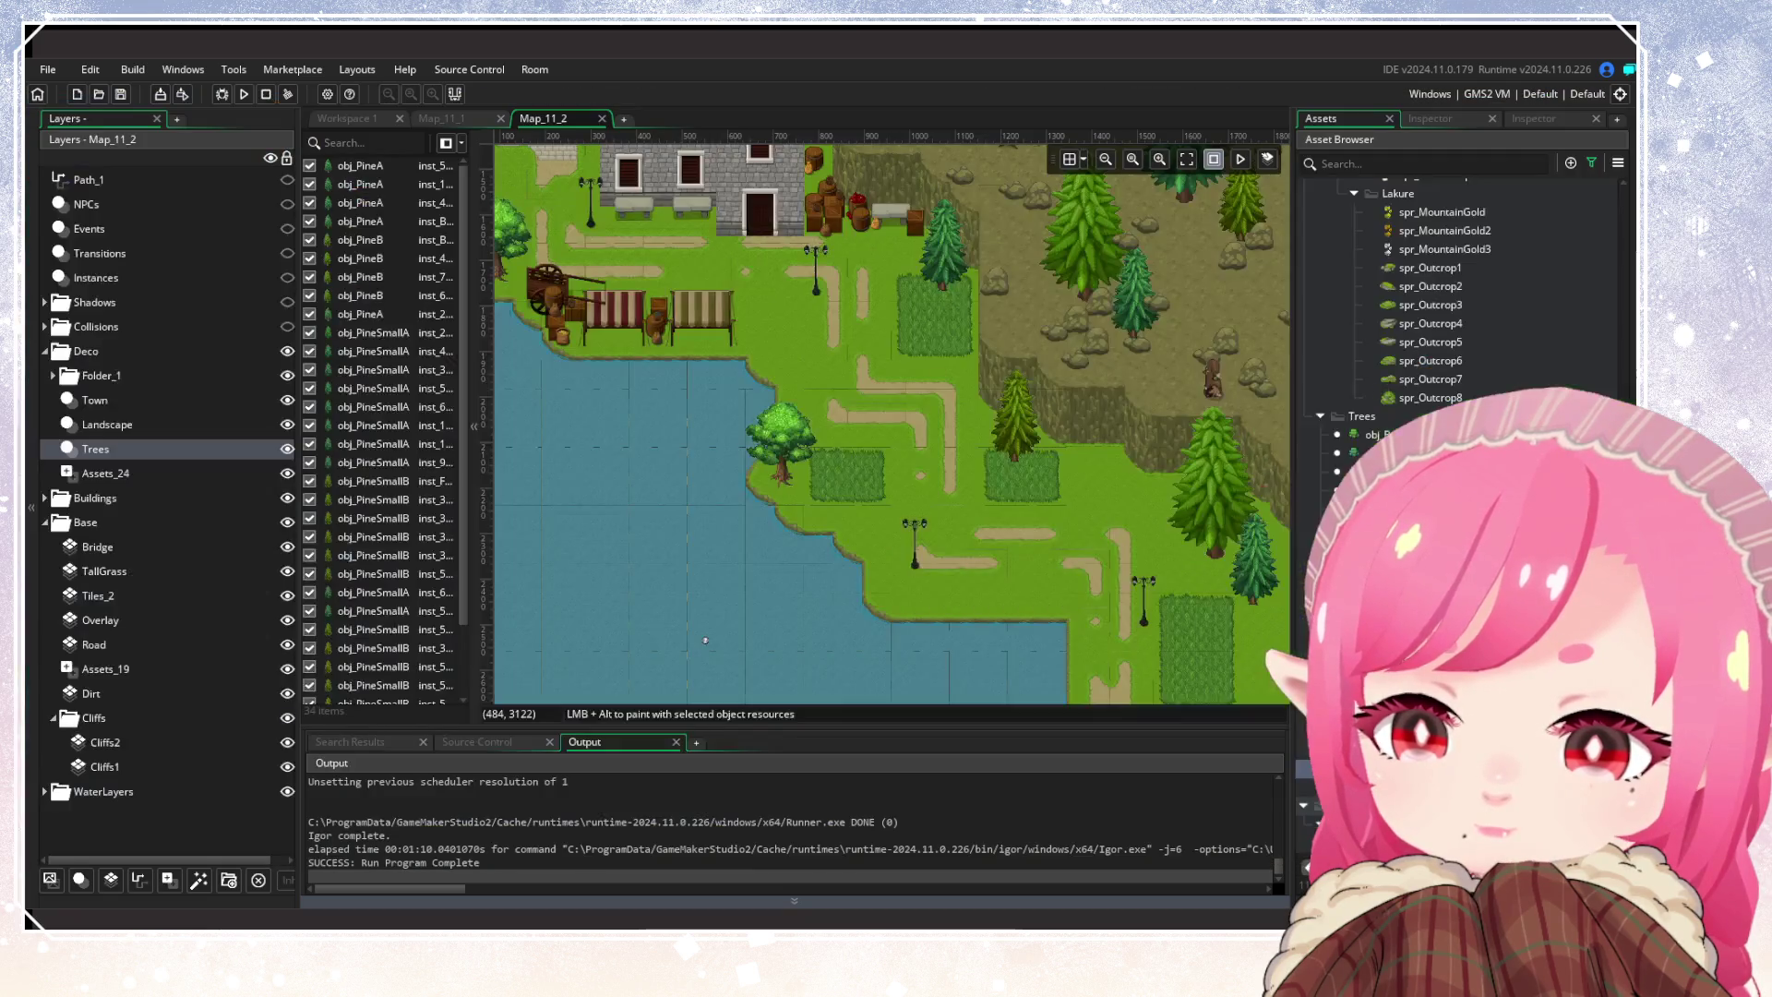
scroll(849, 494, down, 2)
scroll(1106, 563, up, 1)
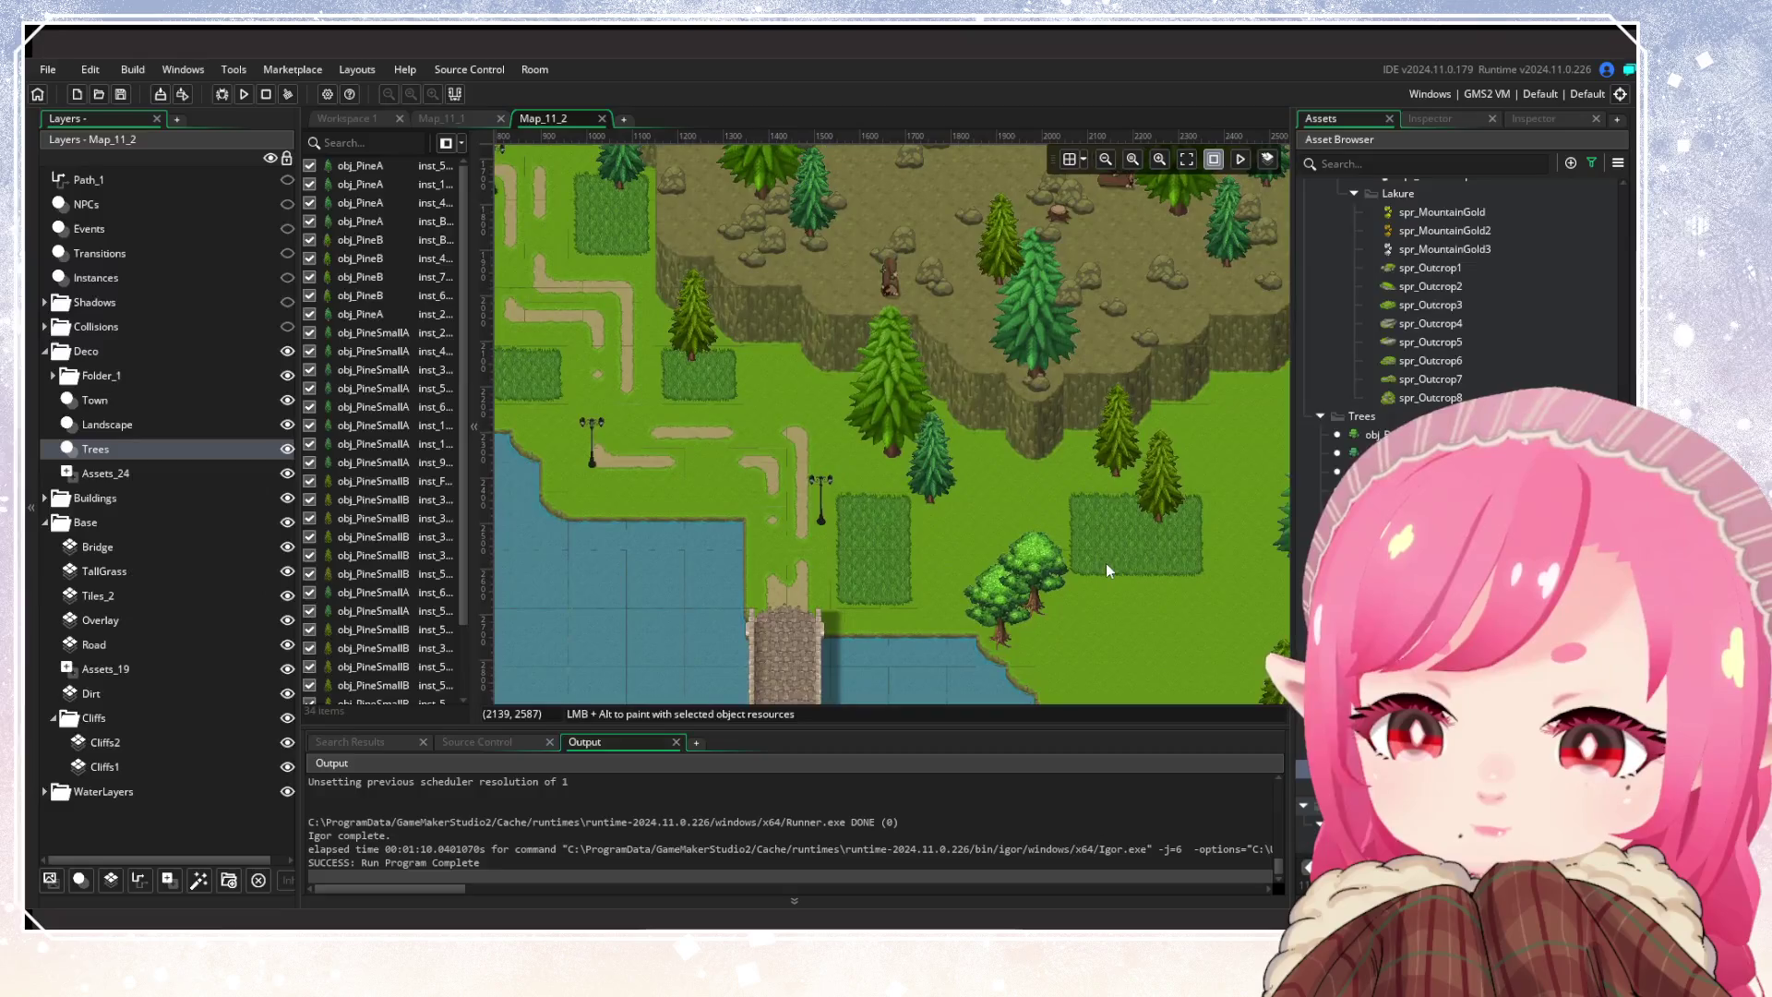
scroll(945, 515, down, 1)
drag(945, 522, 840, 595)
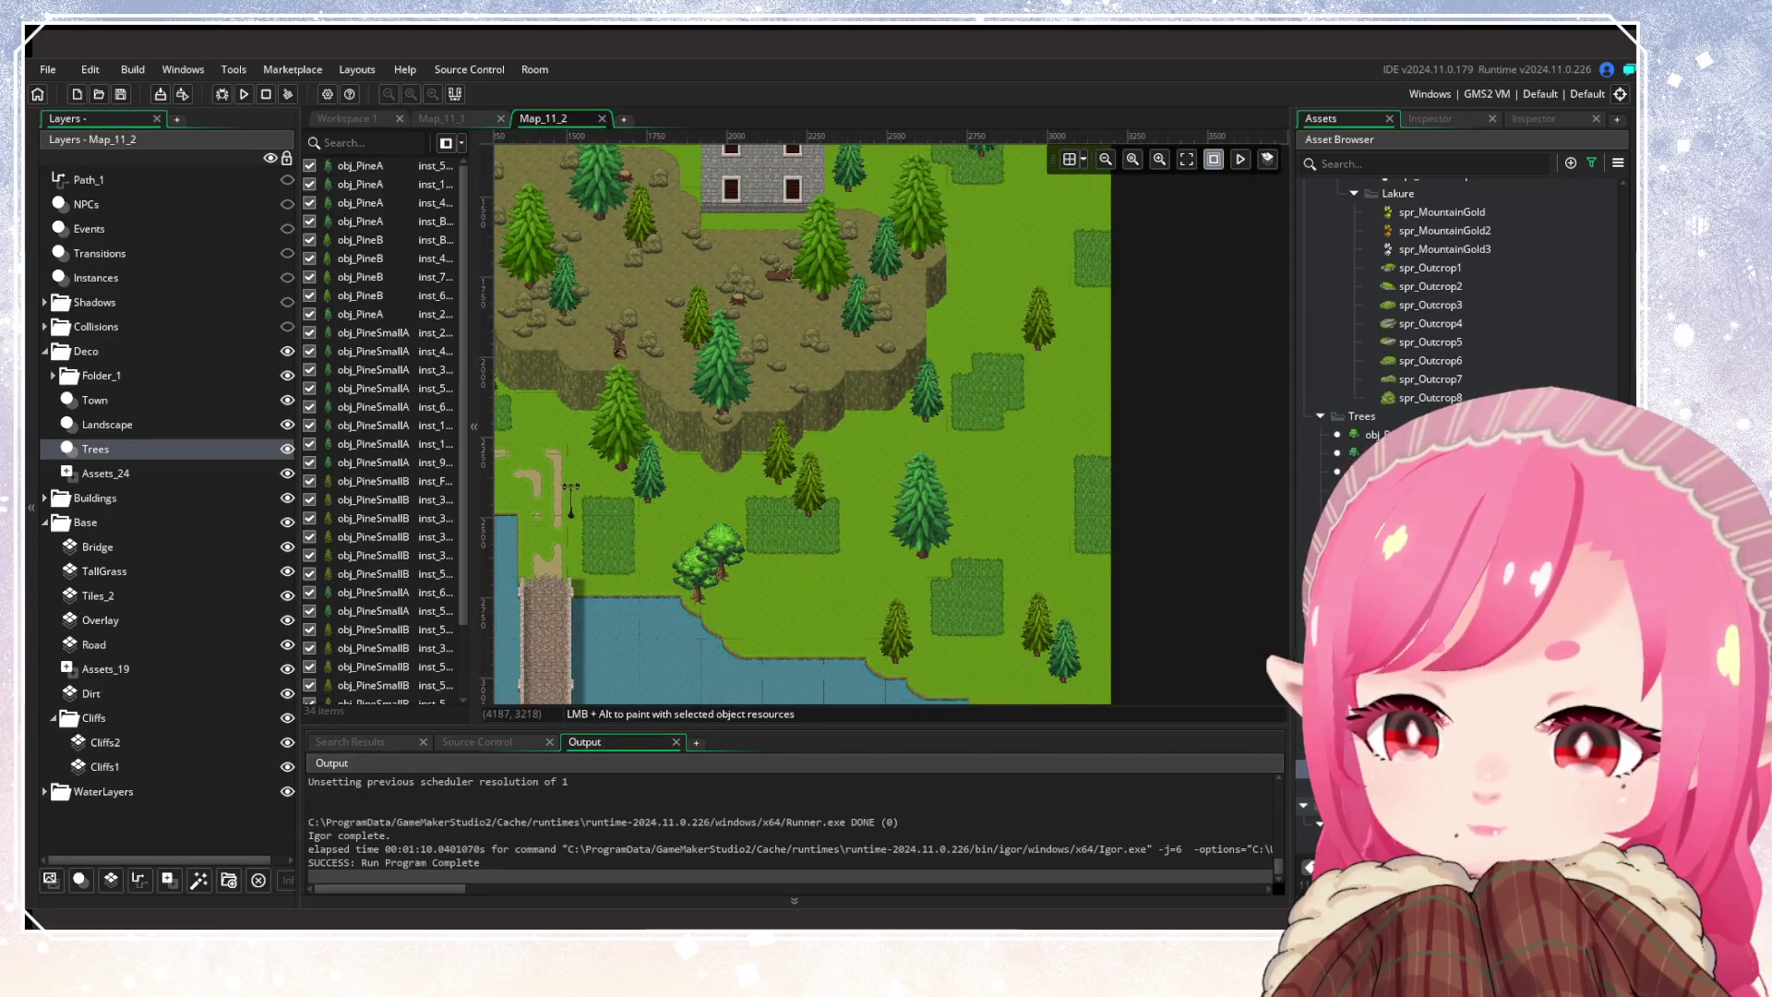
mouse_move(972, 666)
mouse_down()
mouse_move(965, 606)
mouse_move(1002, 469)
mouse_move(984, 364)
mouse_up()
drag(980, 437, 1089, 701)
mouse_move(780, 400)
mouse_down()
mouse_move(939, 457)
mouse_move(964, 574)
mouse_up()
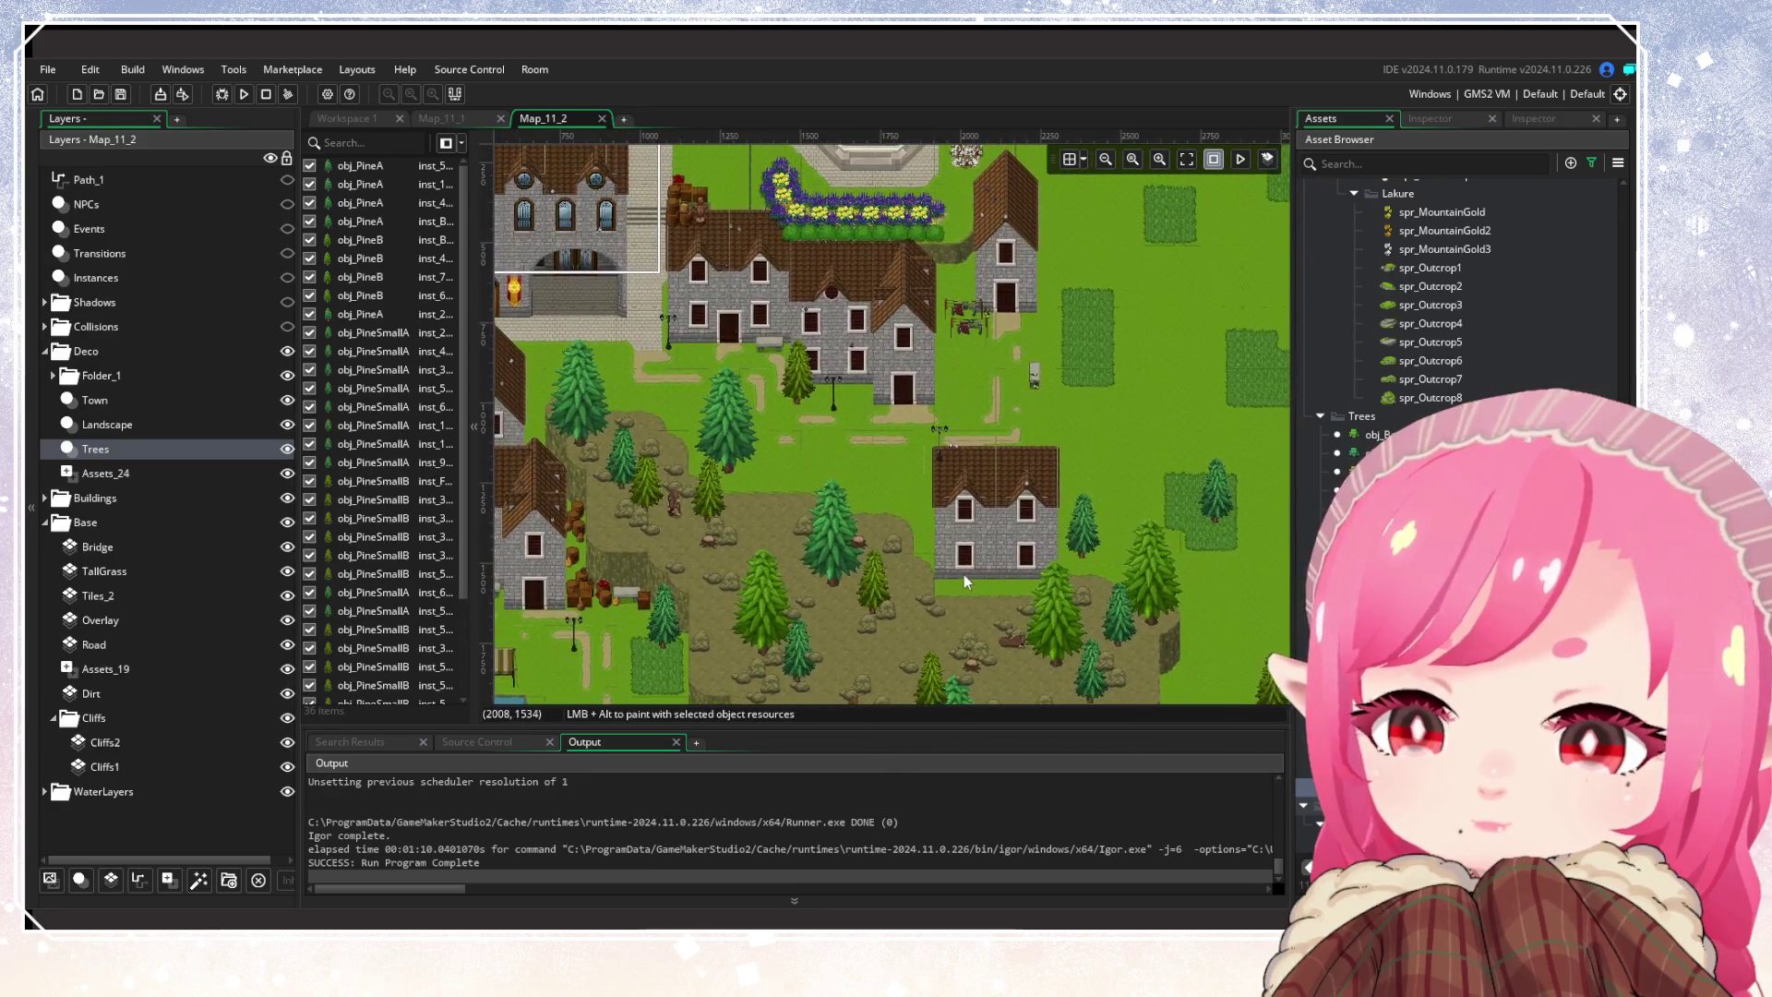
drag(1120, 526, 1055, 584)
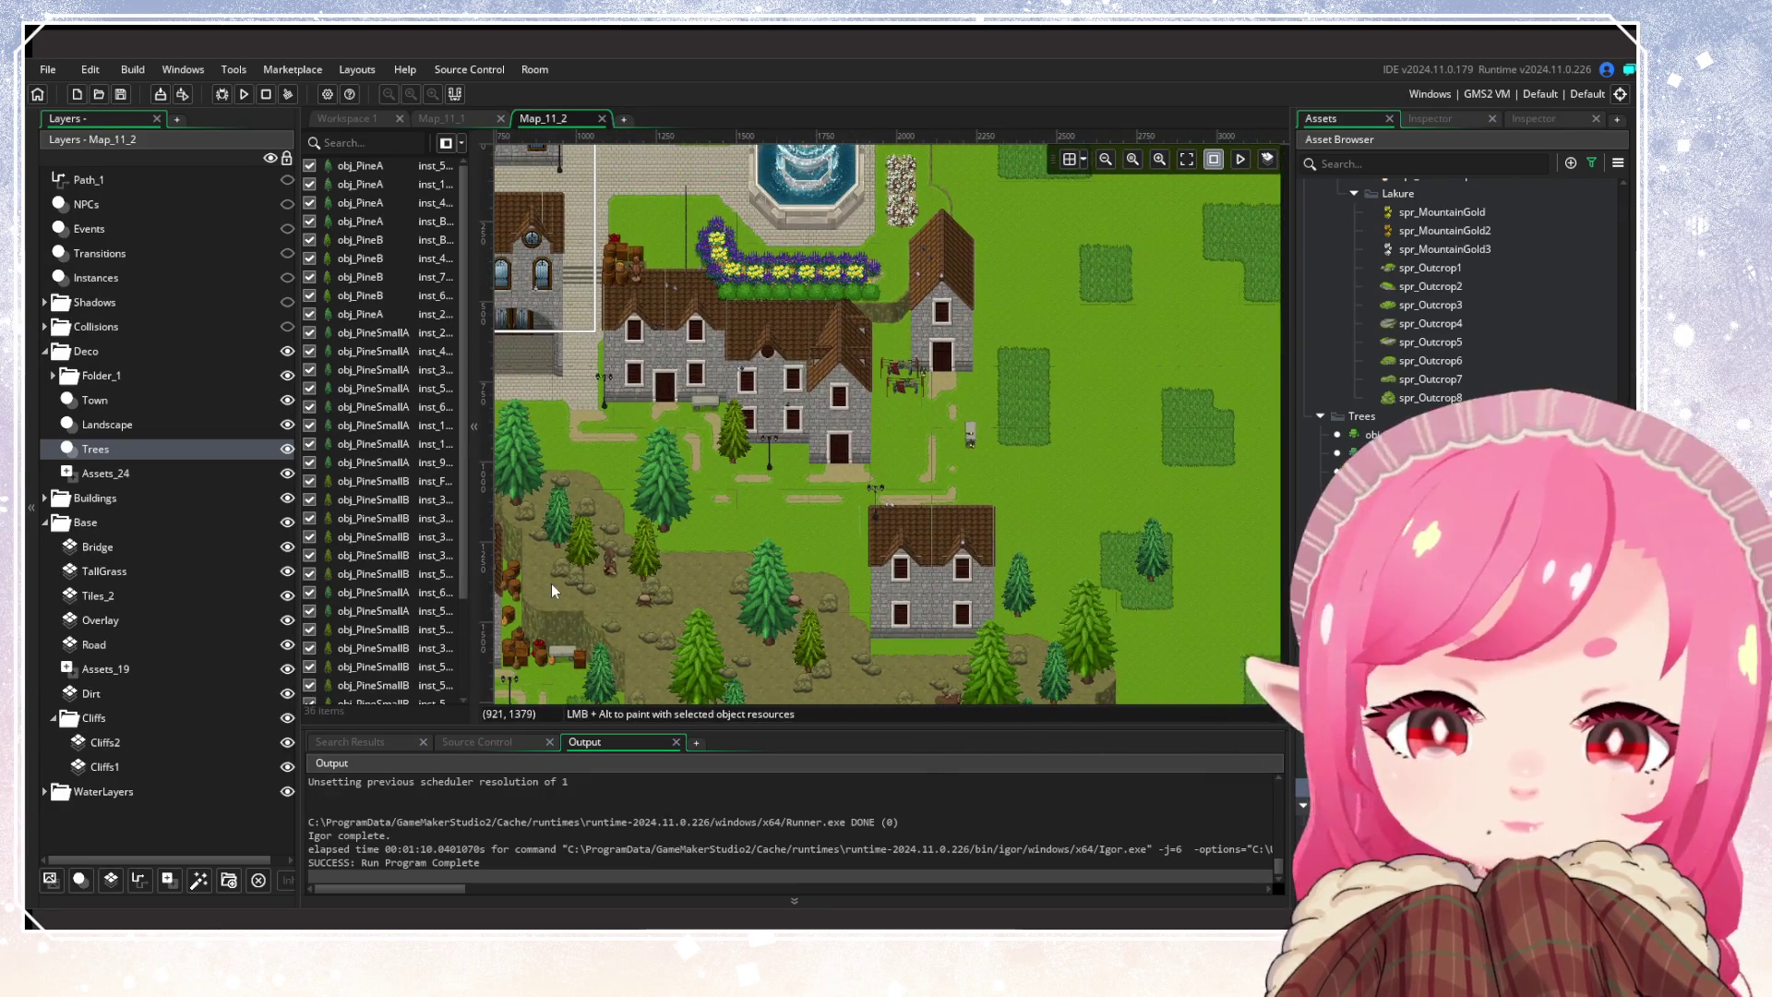
Show then hide the NPCs layer, and select the Landscape layer
click(287, 204)
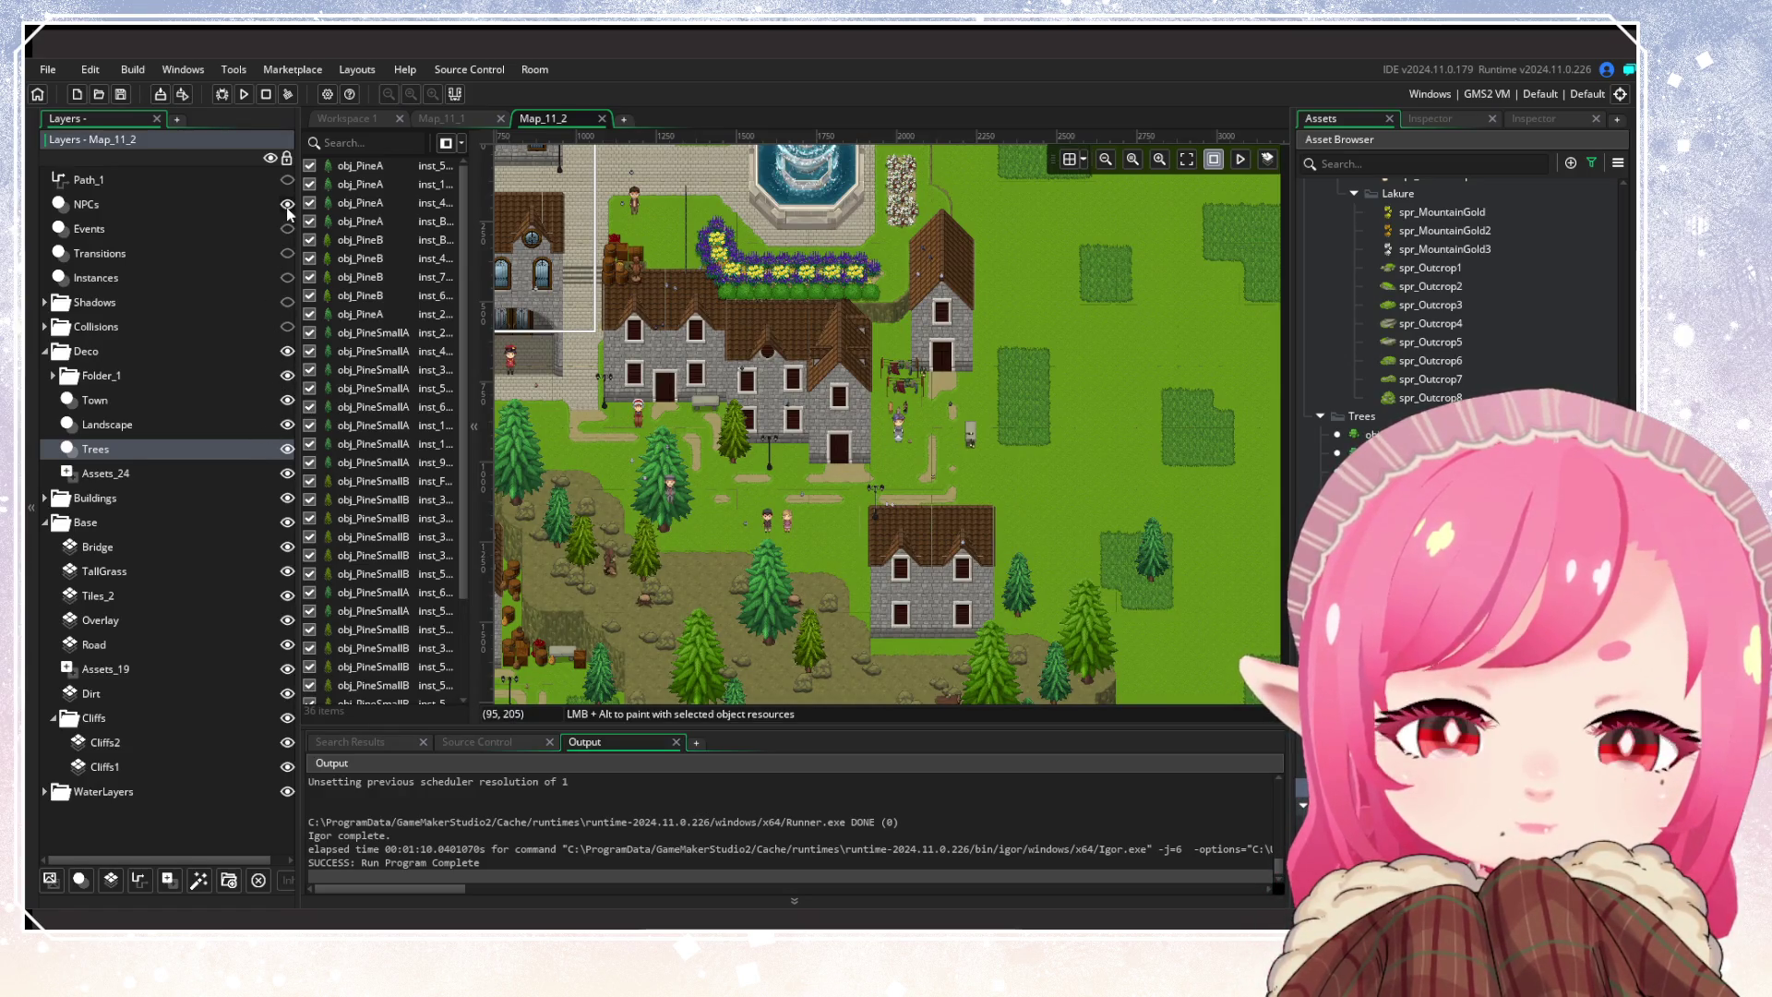
key(Escape)
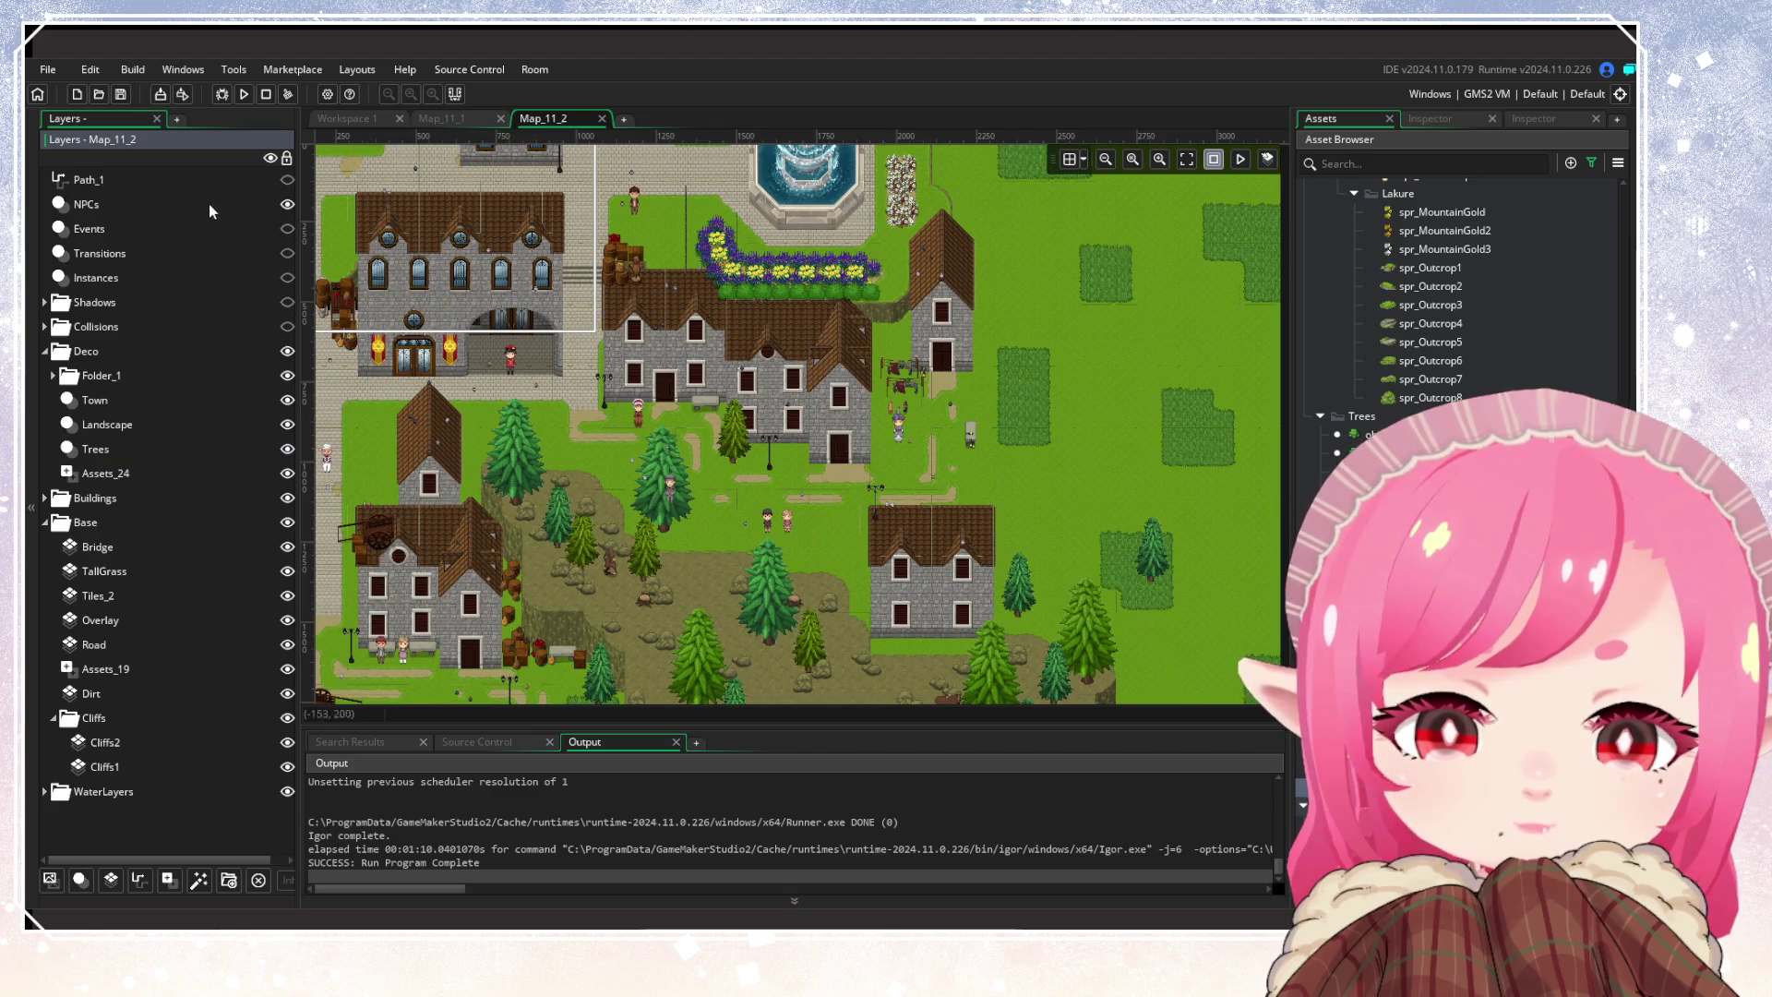
click(287, 204)
mouse_move(979, 527)
mouse_down()
mouse_move(1200, 441)
mouse_move(796, 591)
mouse_move(864, 556)
mouse_up()
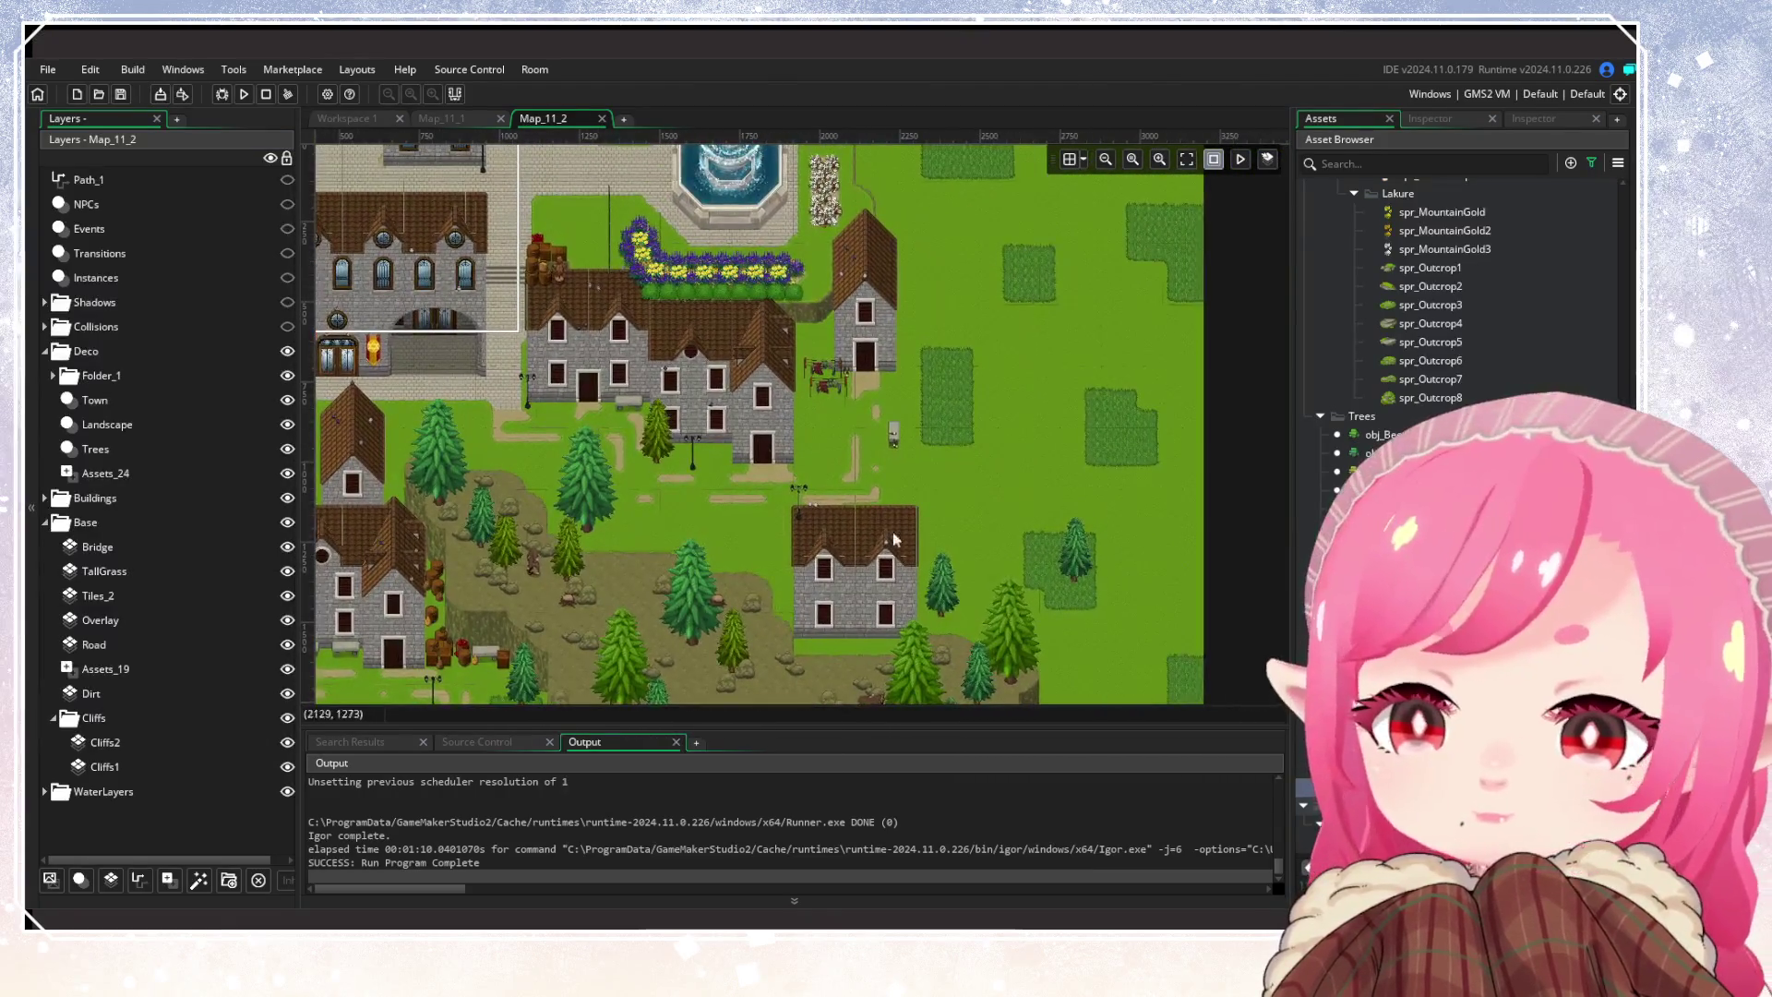
click(181, 426)
mouse_move(920, 480)
mouse_down()
mouse_move(852, 554)
mouse_move(825, 454)
mouse_up()
Place five leafy trees across the upper and lower meadow east of town, repositioning one
drag(921, 530, 877, 484)
alt+click(938, 456)
alt+click(957, 349)
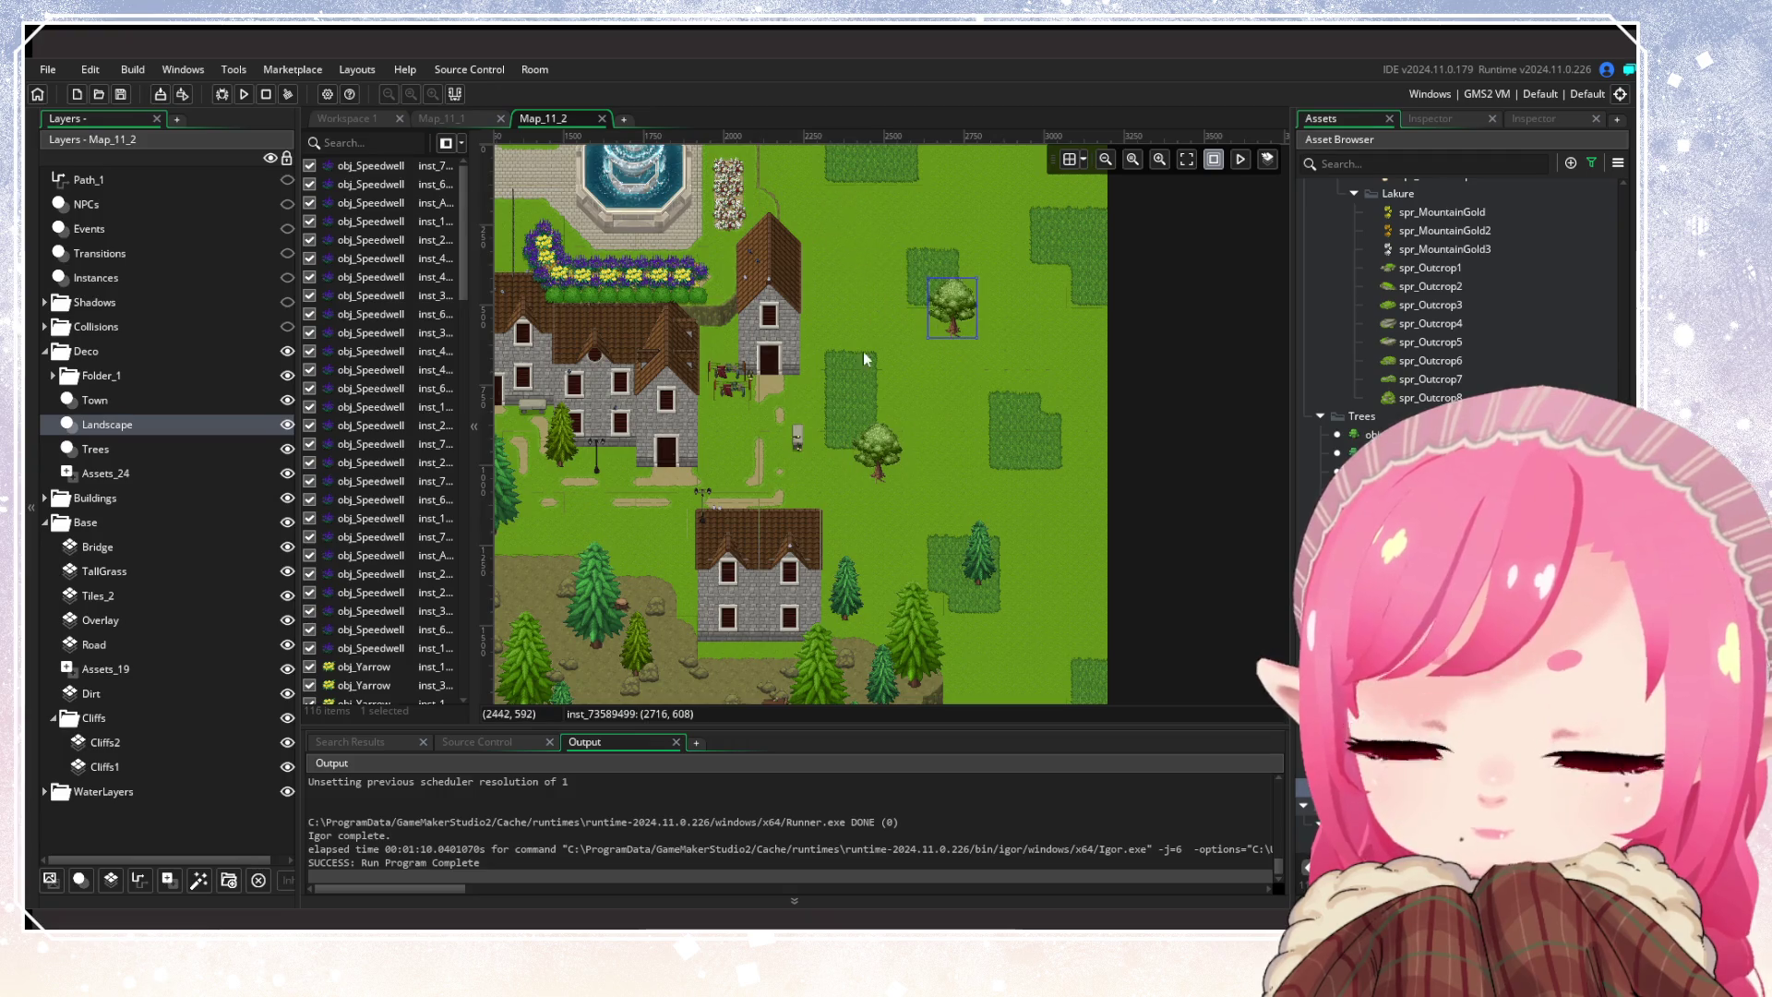
drag(865, 349, 832, 459)
alt+click(790, 368)
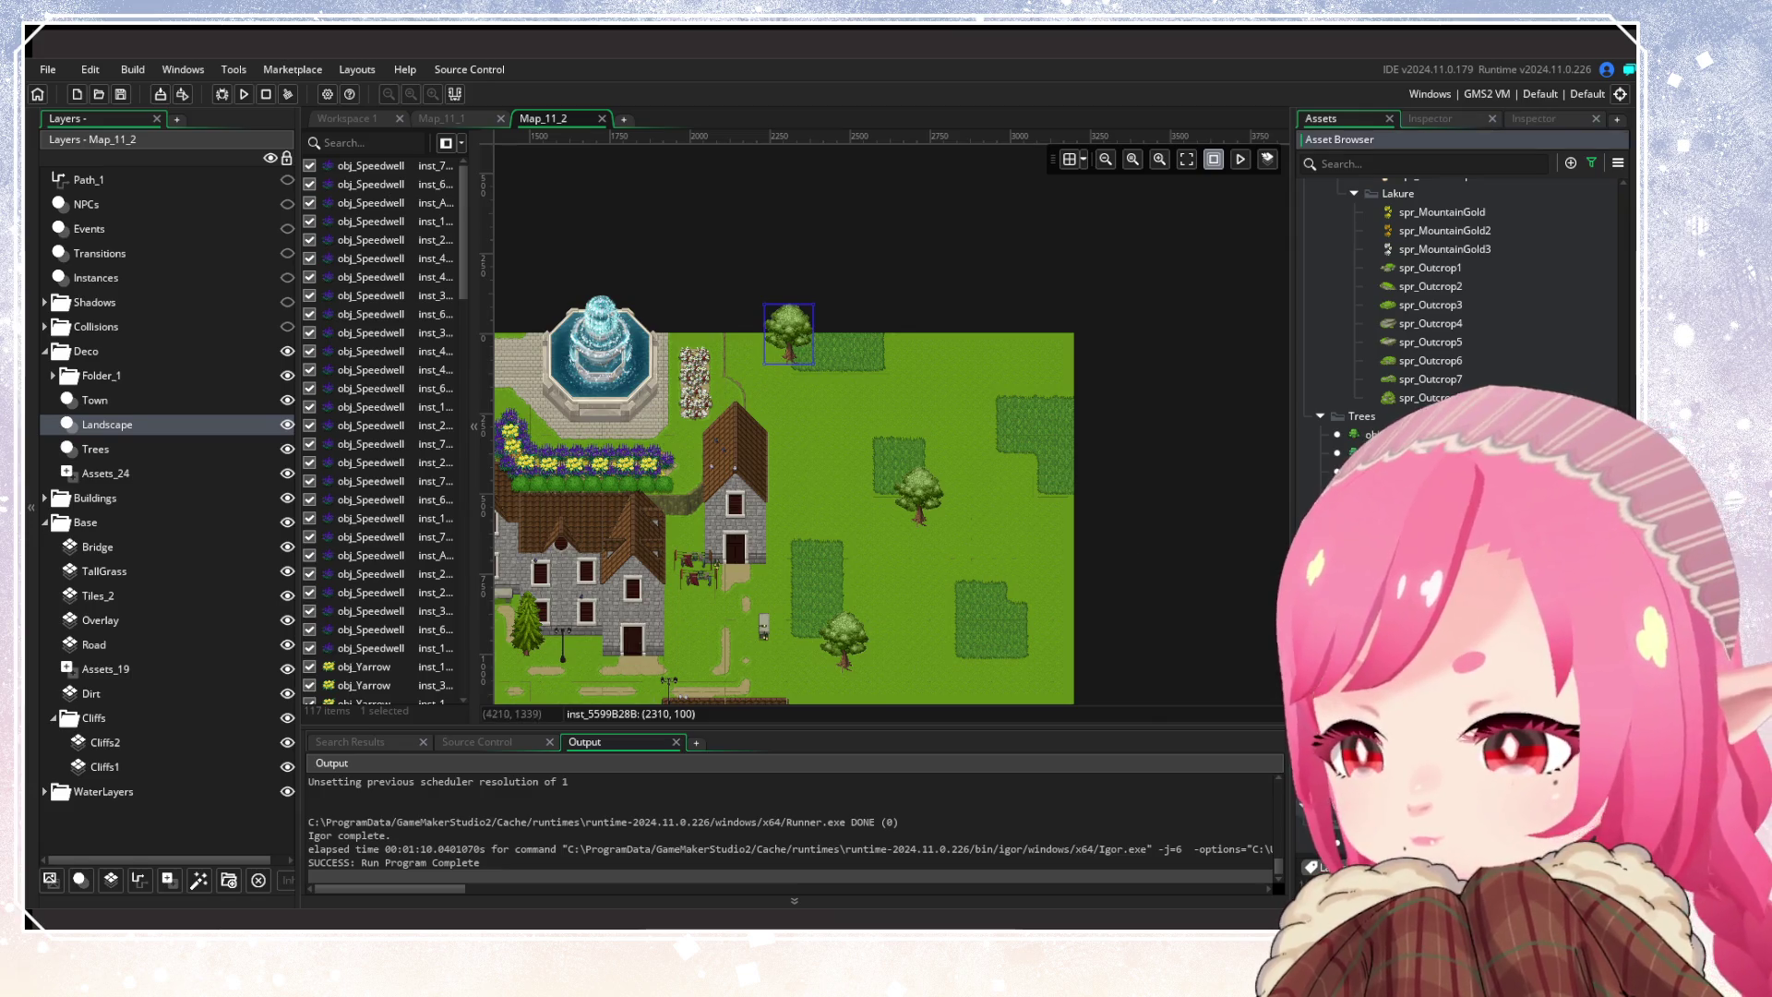
alt+click(891, 561)
mouse_move(969, 629)
mouse_down()
mouse_move(900, 486)
mouse_move(917, 371)
mouse_move(932, 688)
mouse_up()
alt+click(969, 472)
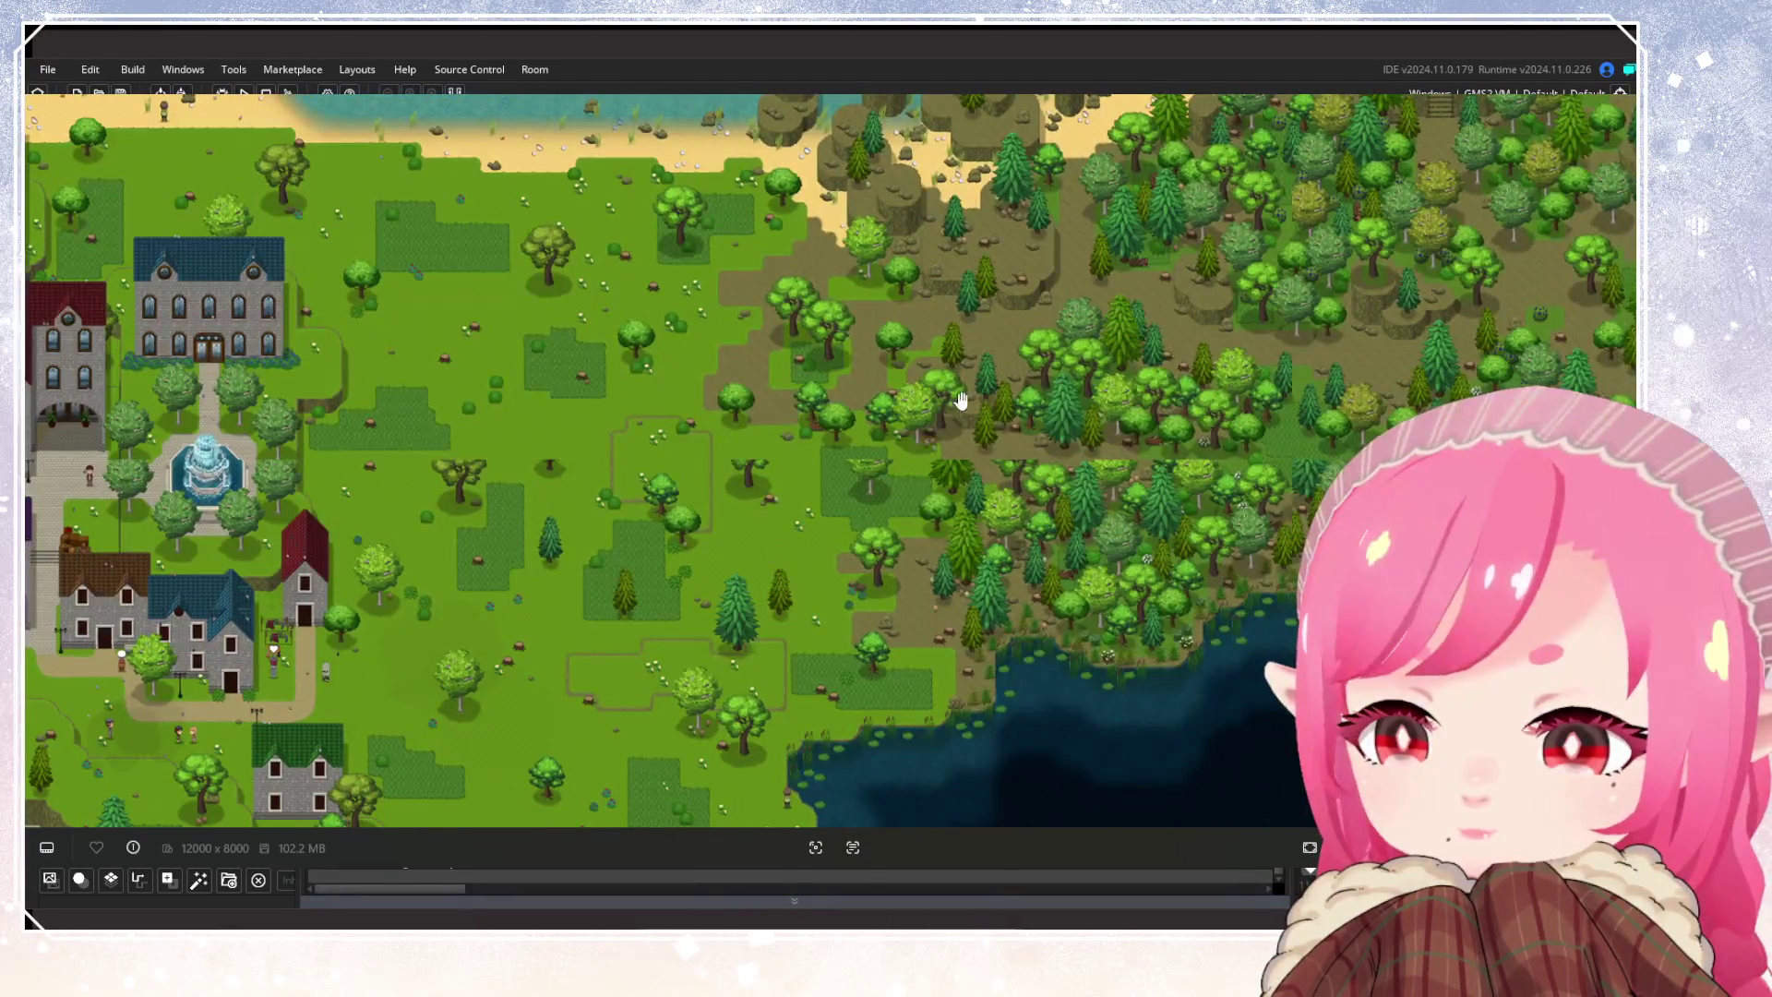
Pan the reference map to the town and lake, then close it
drag(686, 608, 883, 407)
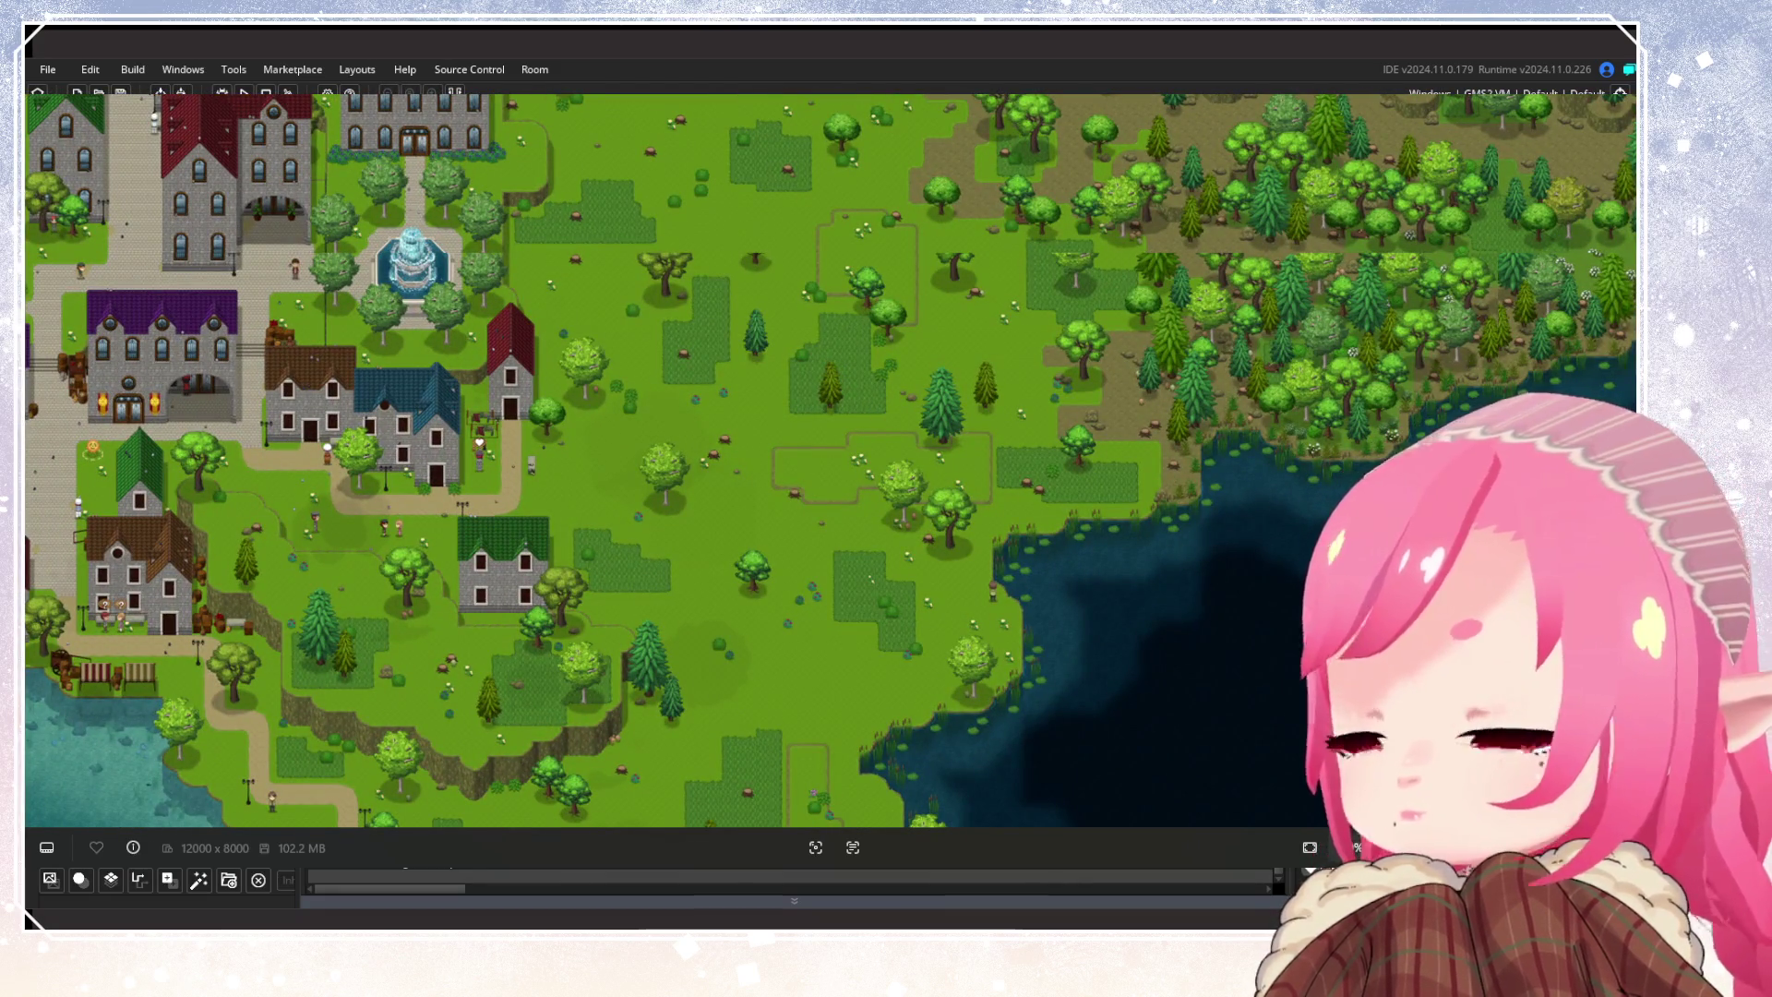
key(Escape)
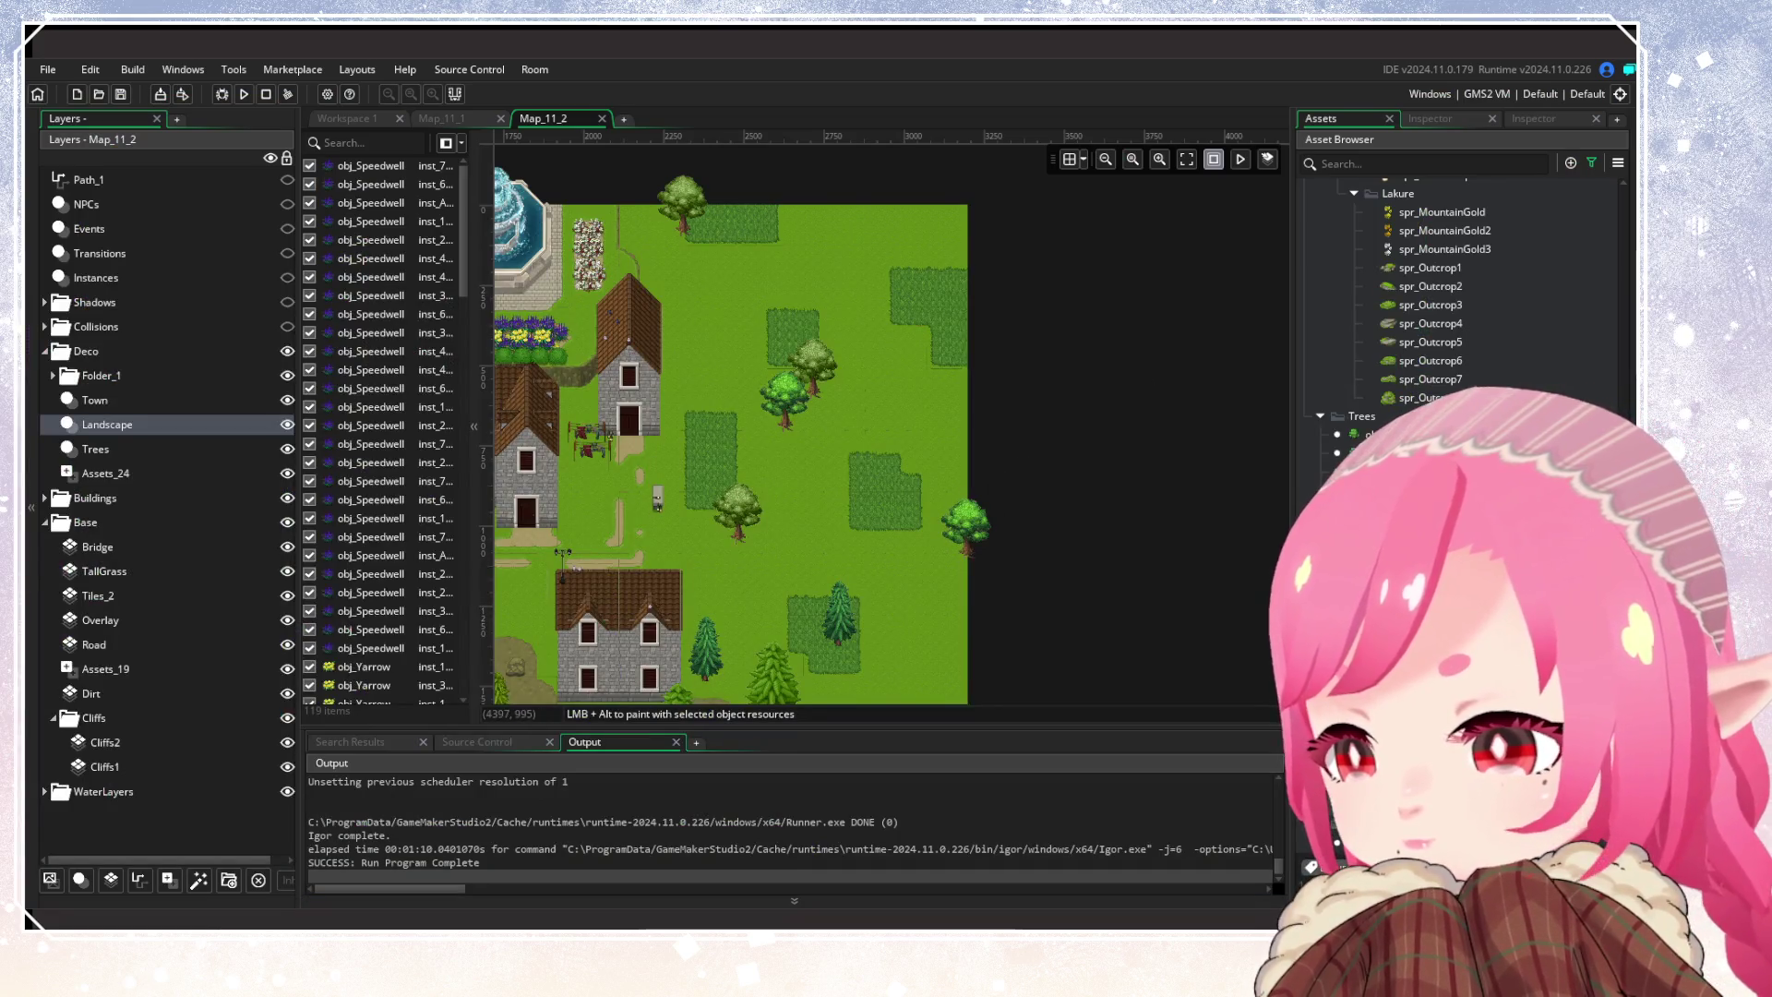
Place a leafy tree at the room's right edge
mouse_move(1329, 527)
mouse_down()
mouse_move(914, 524)
mouse_move(881, 342)
mouse_move(921, 274)
mouse_up()
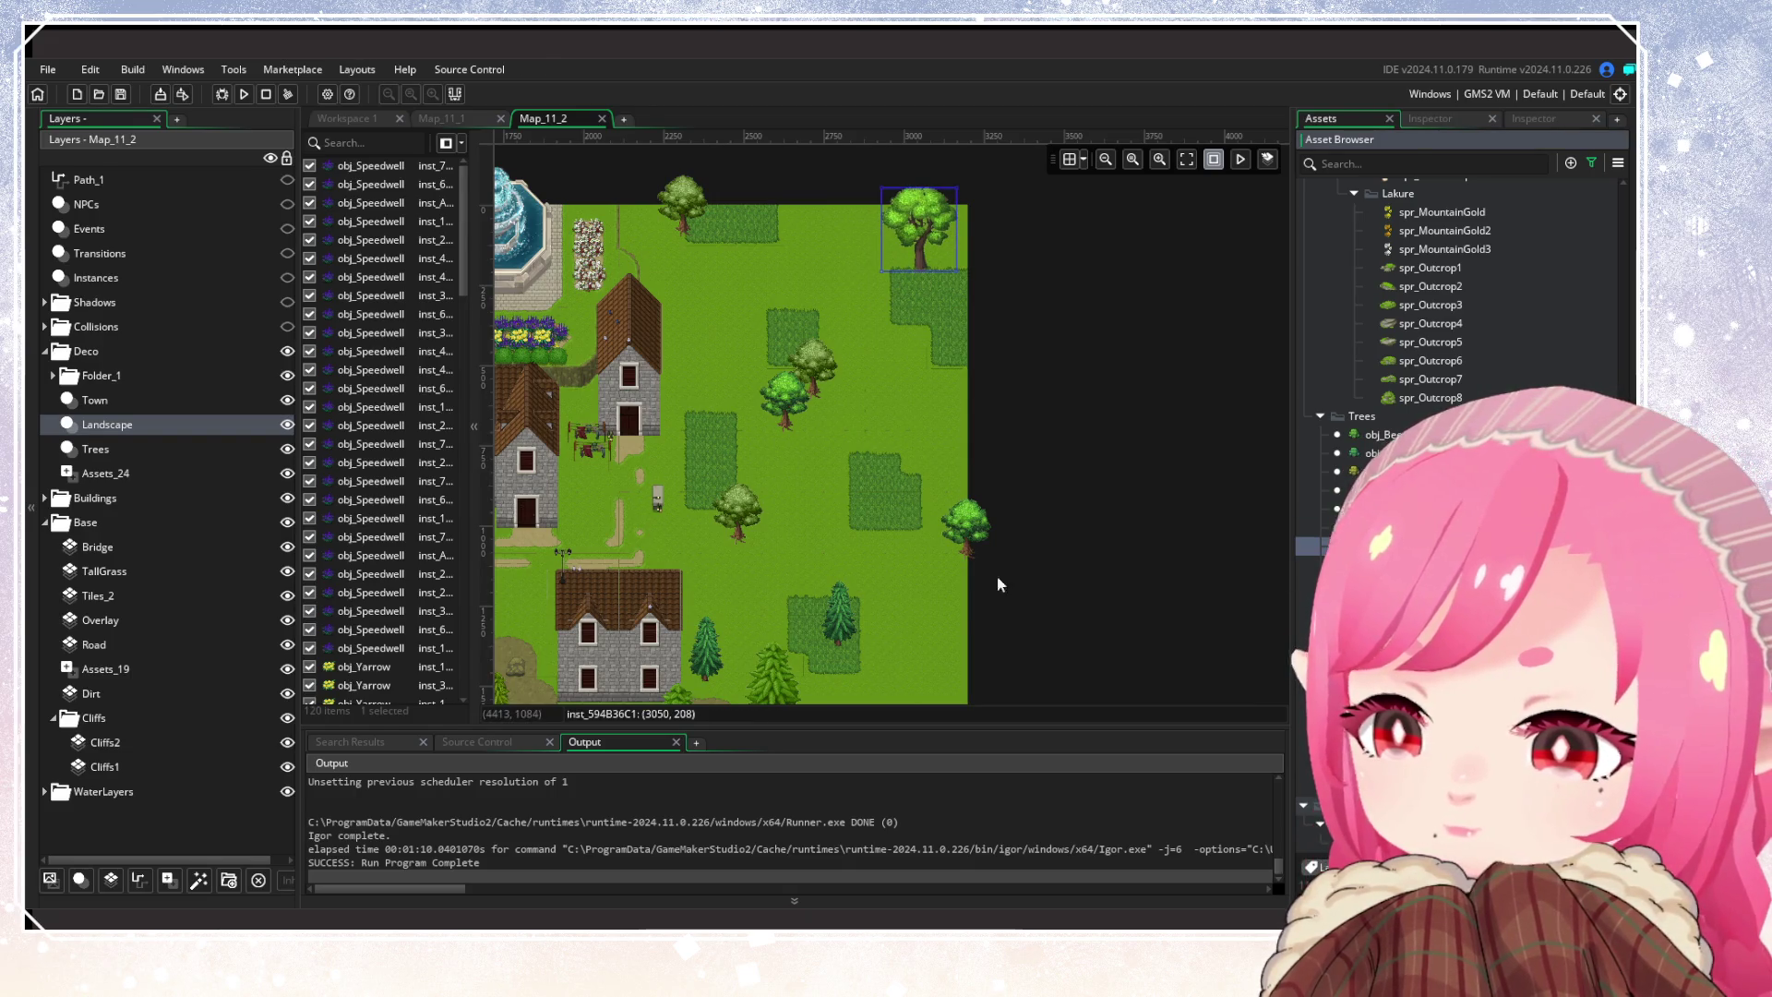
scroll(834, 253, down, 5)
drag(994, 464, 1000, 472)
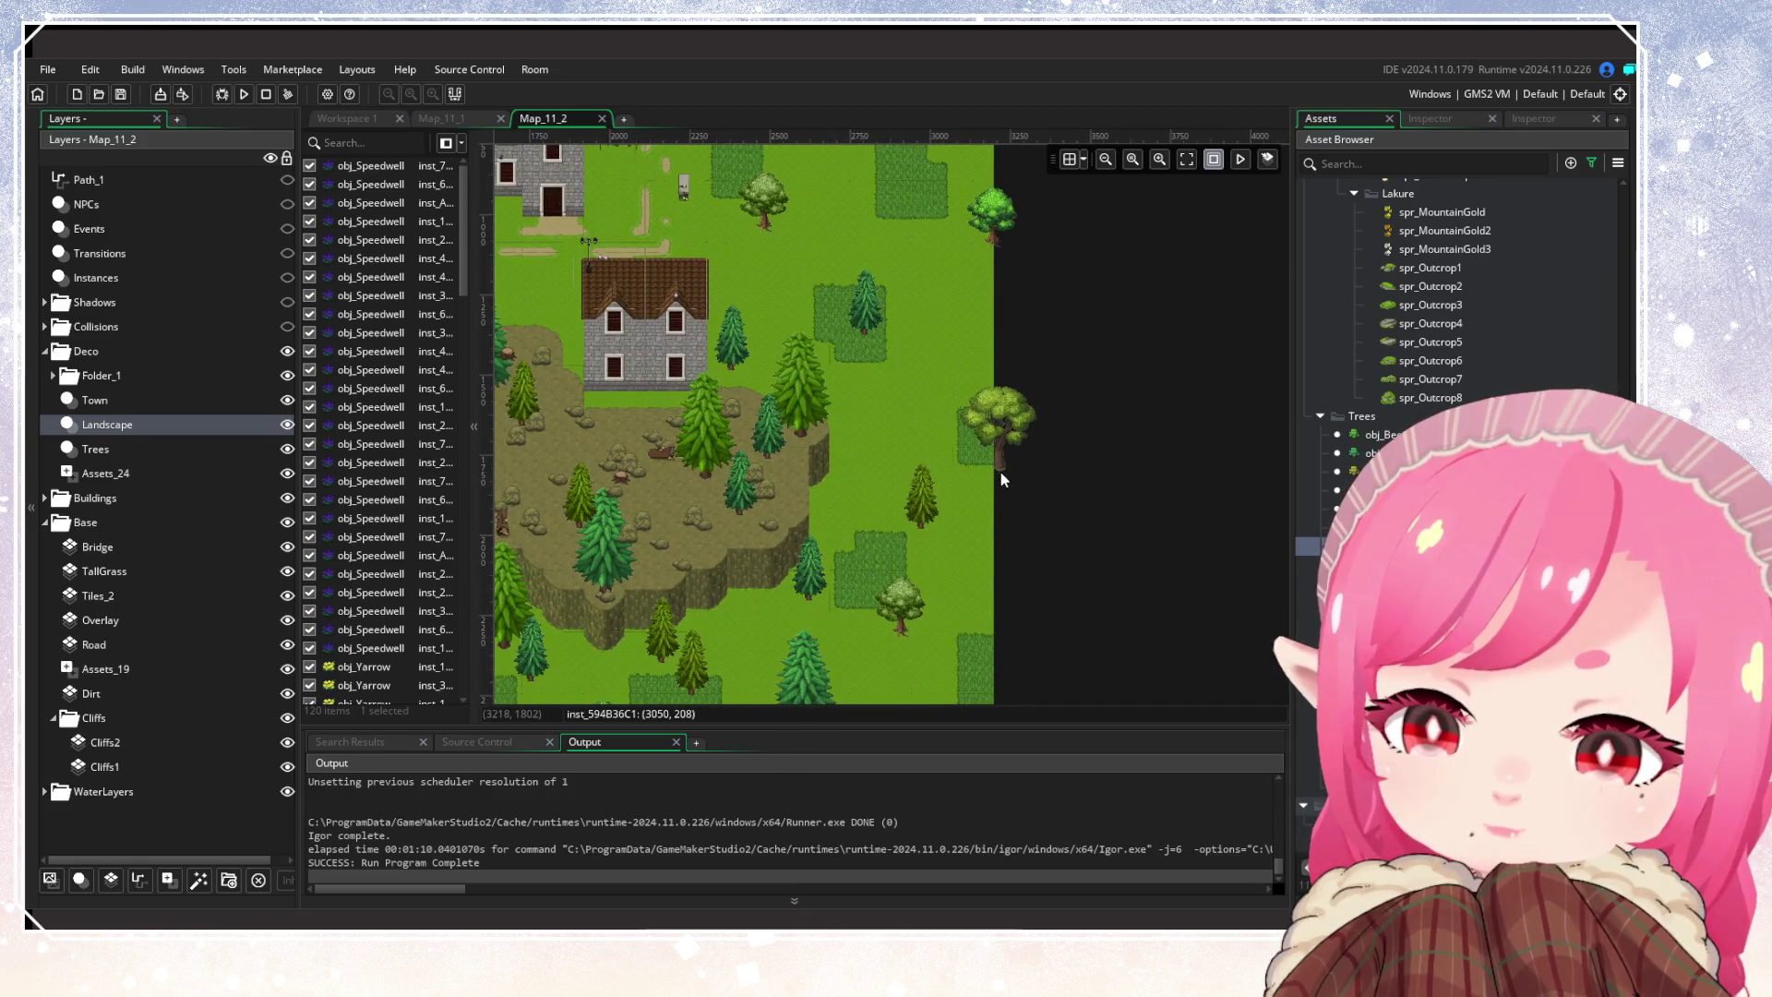
click(1015, 424)
scroll(1014, 417, down, 3)
scroll(1127, 298, up, 10)
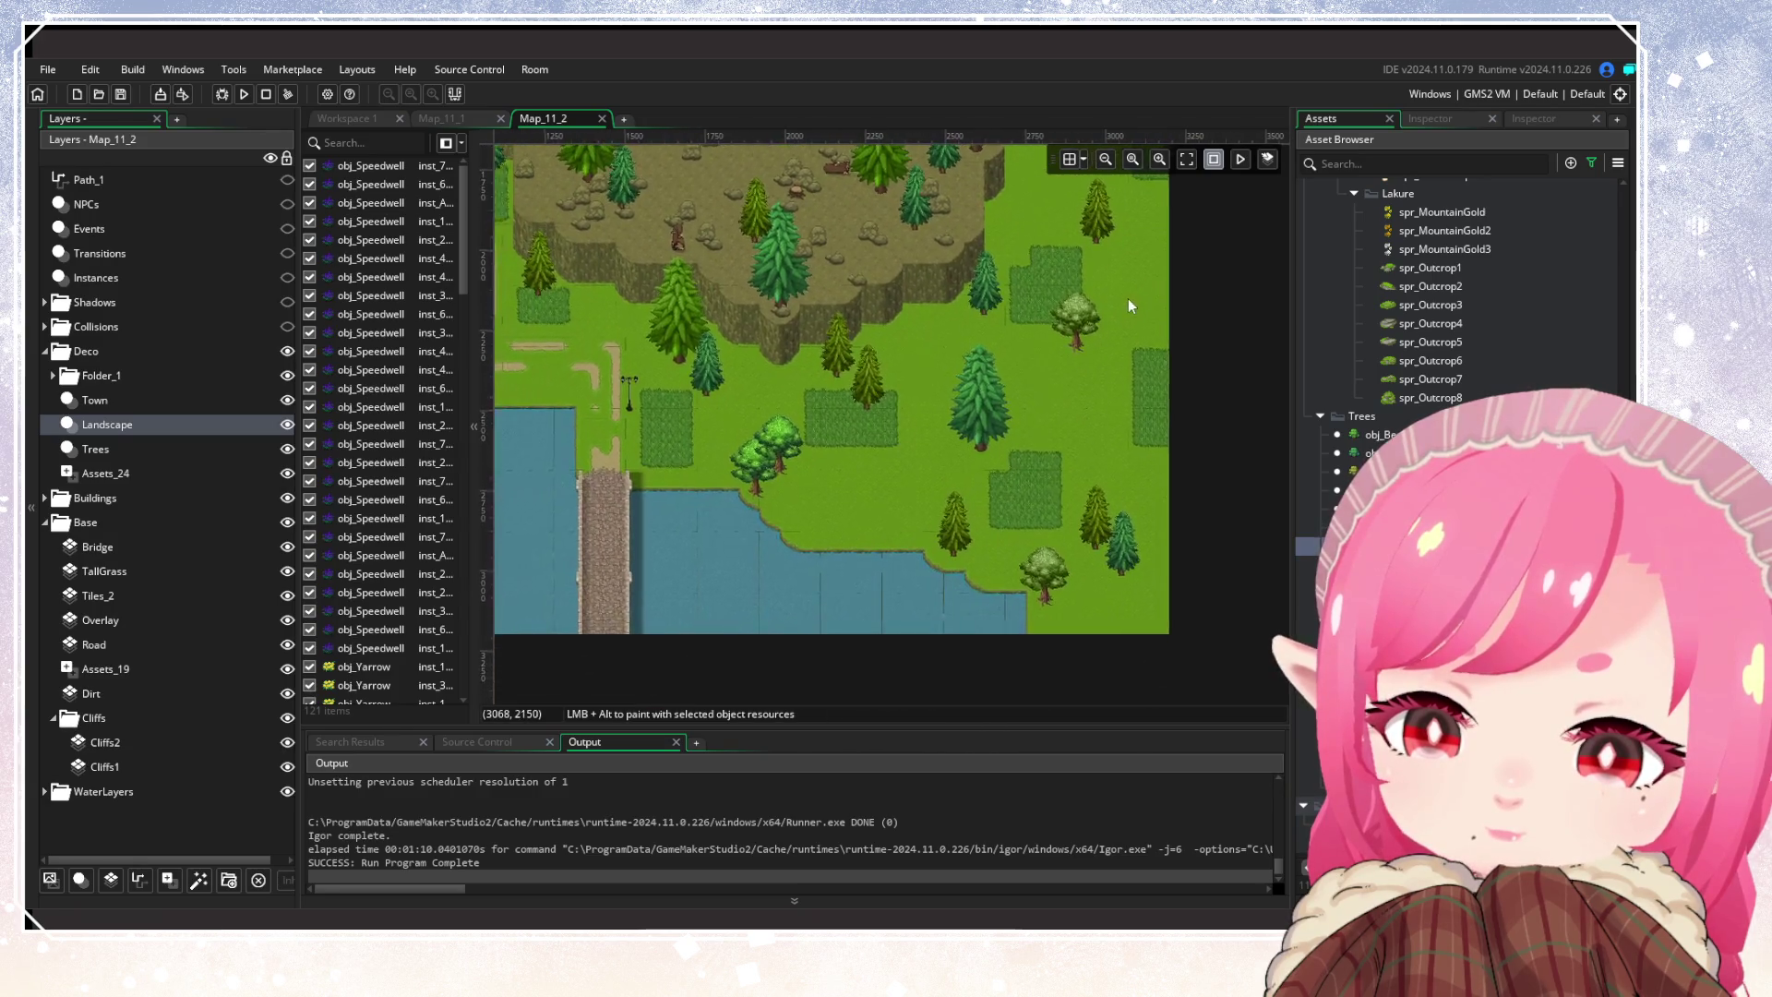
scroll(1094, 584, left, 5)
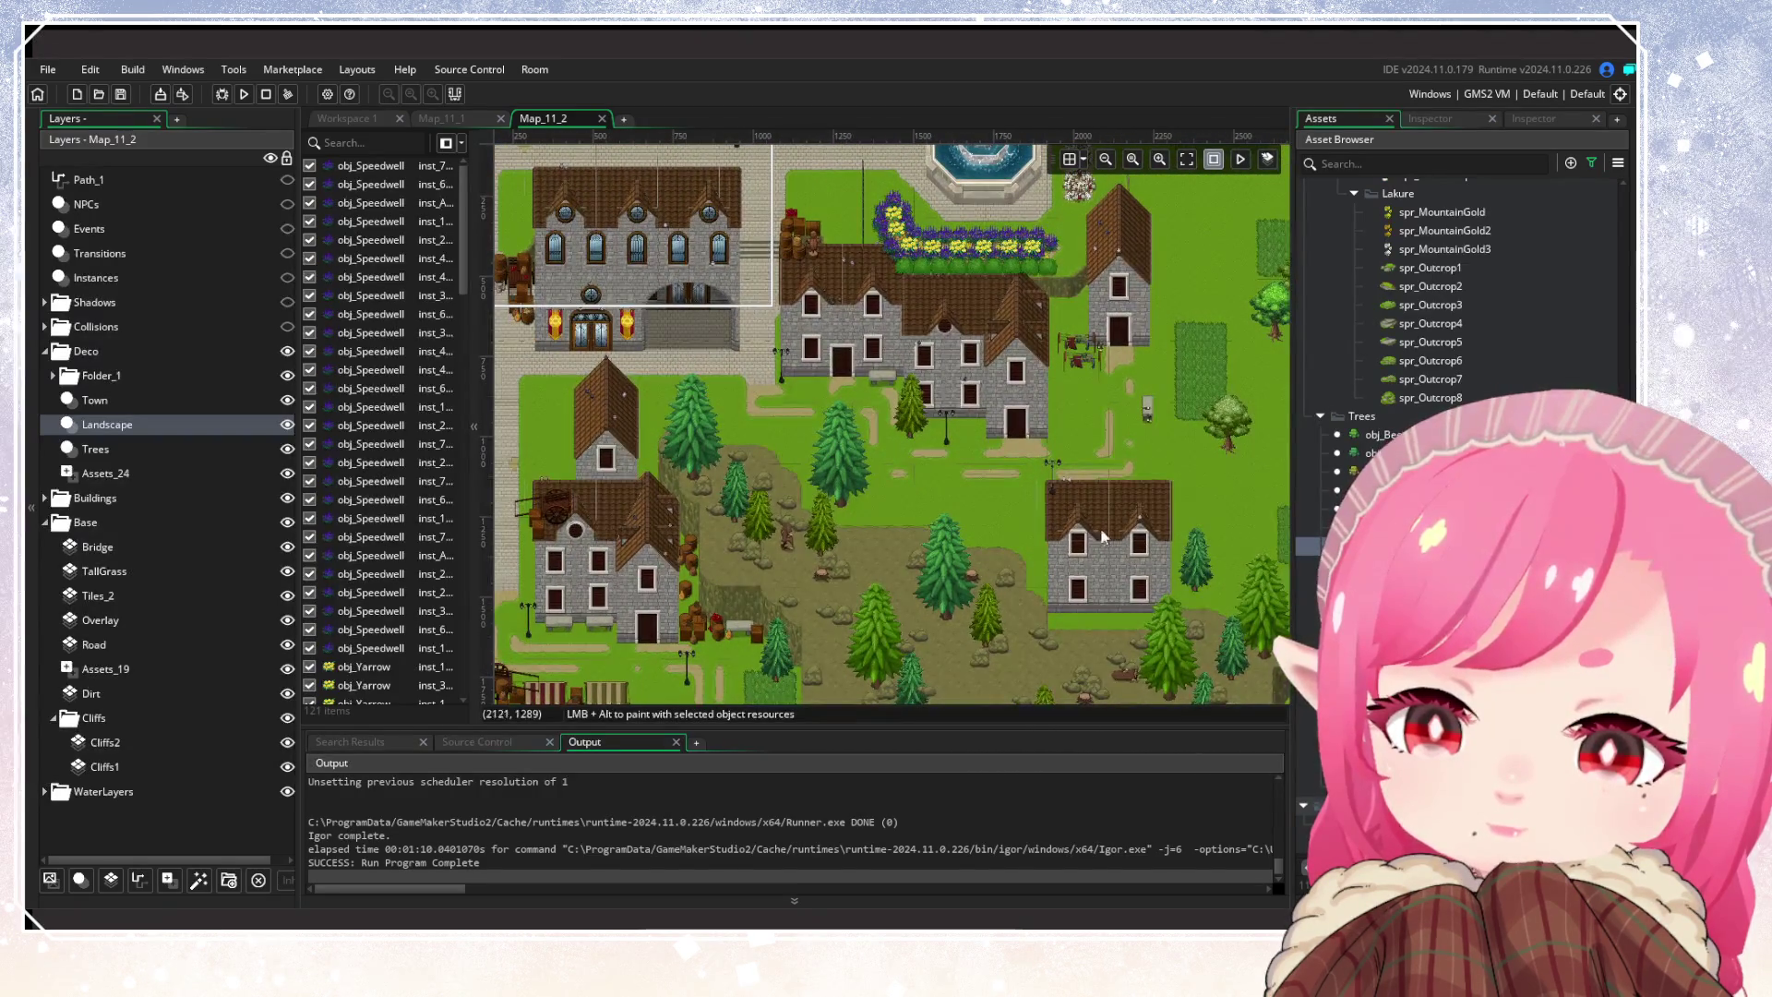
Add a leafy tree on the grass by the town hall and nudge it into place
click(1315, 863)
scroll(833, 616, up, 3)
scroll(833, 616, right, 5)
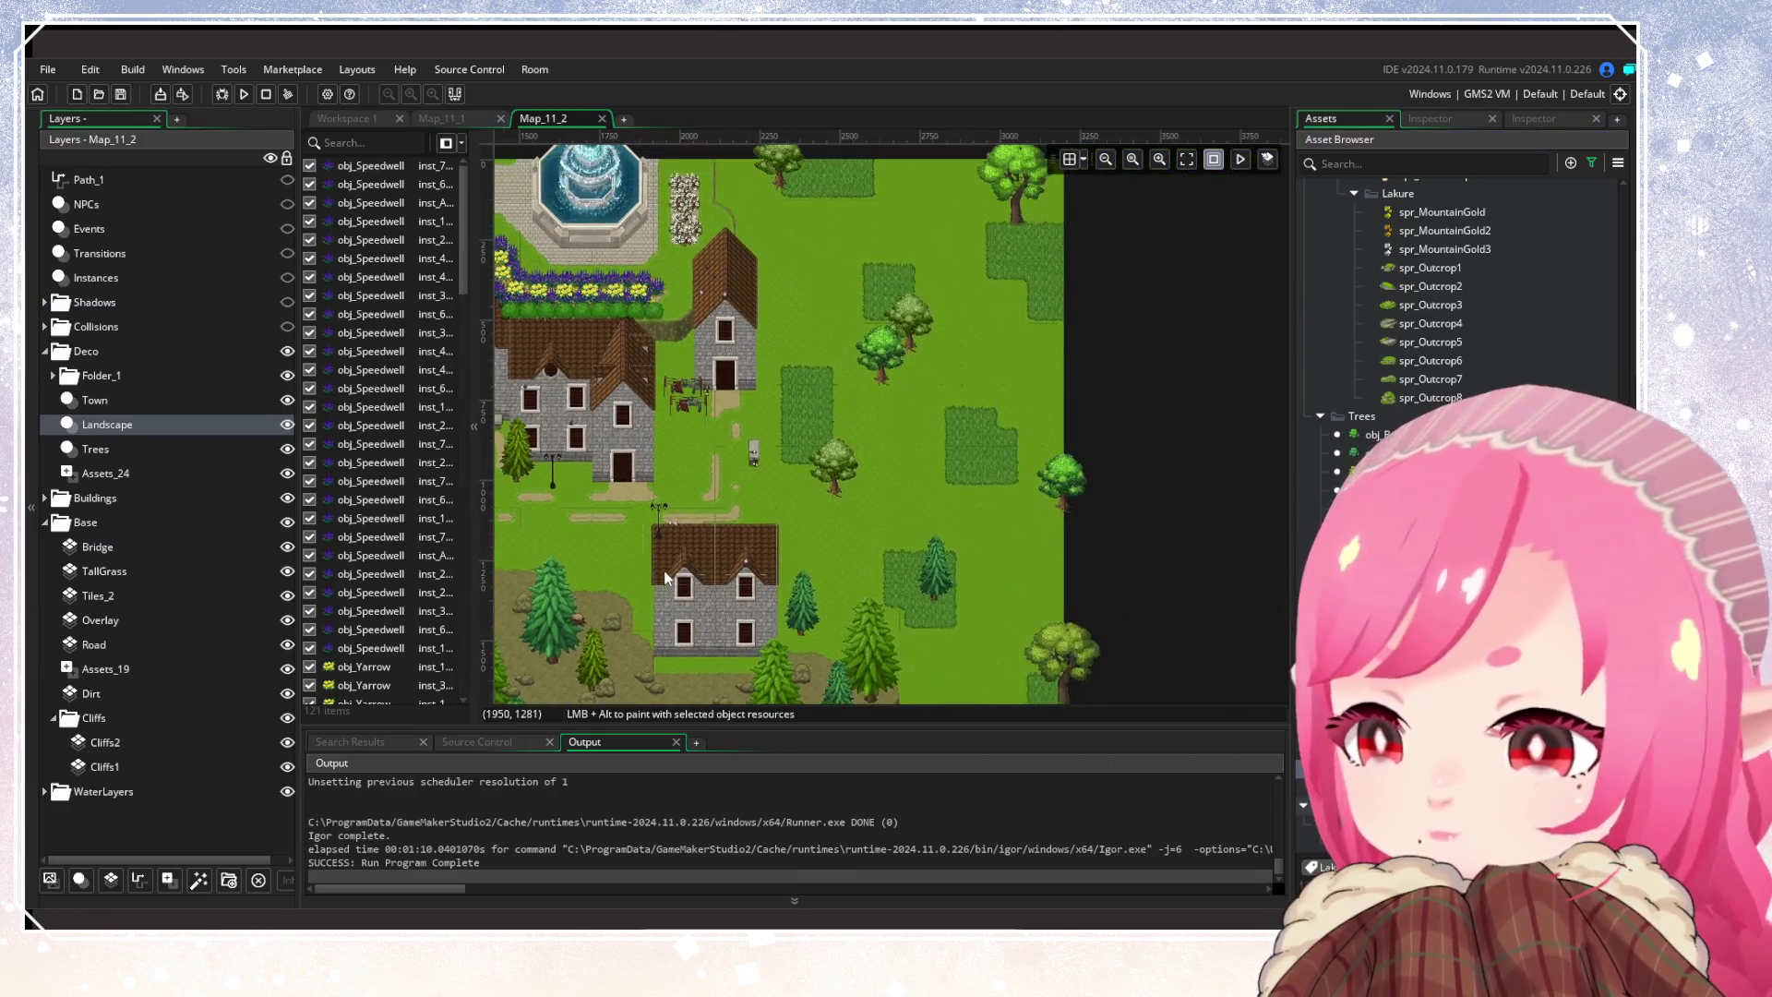
scroll(833, 617, left, 1)
scroll(833, 617, left, 1)
scroll(833, 617, up, 4)
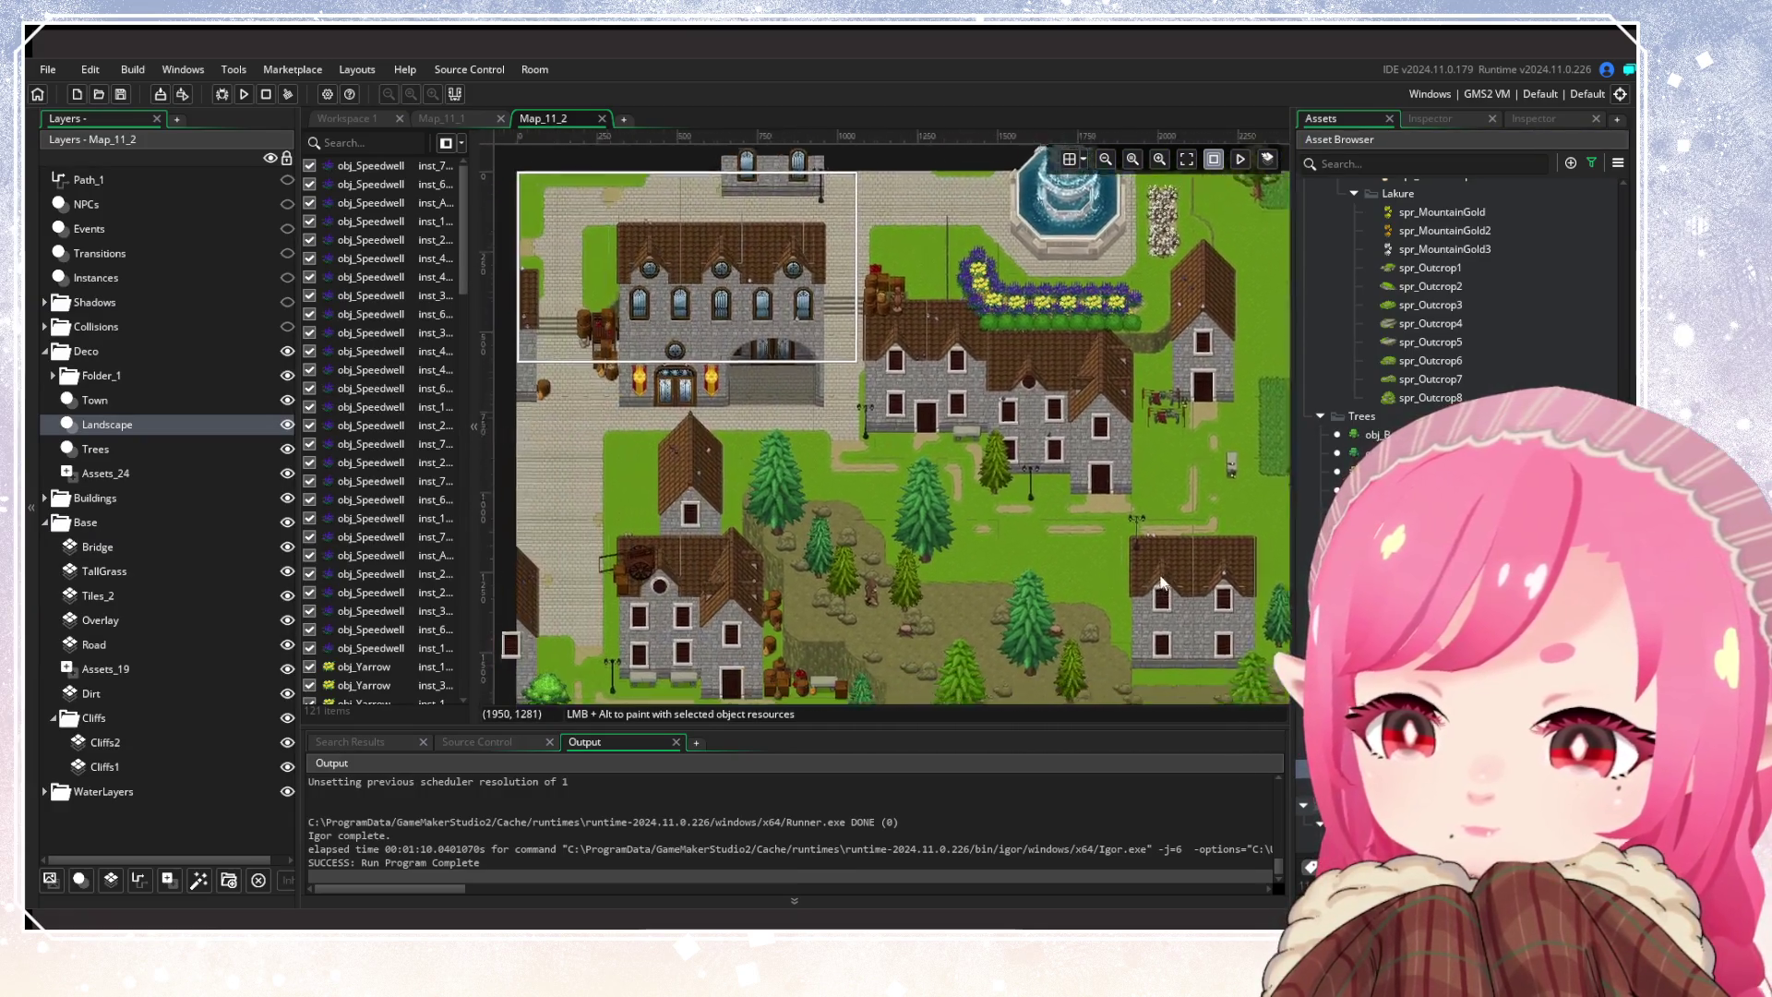
click(894, 395)
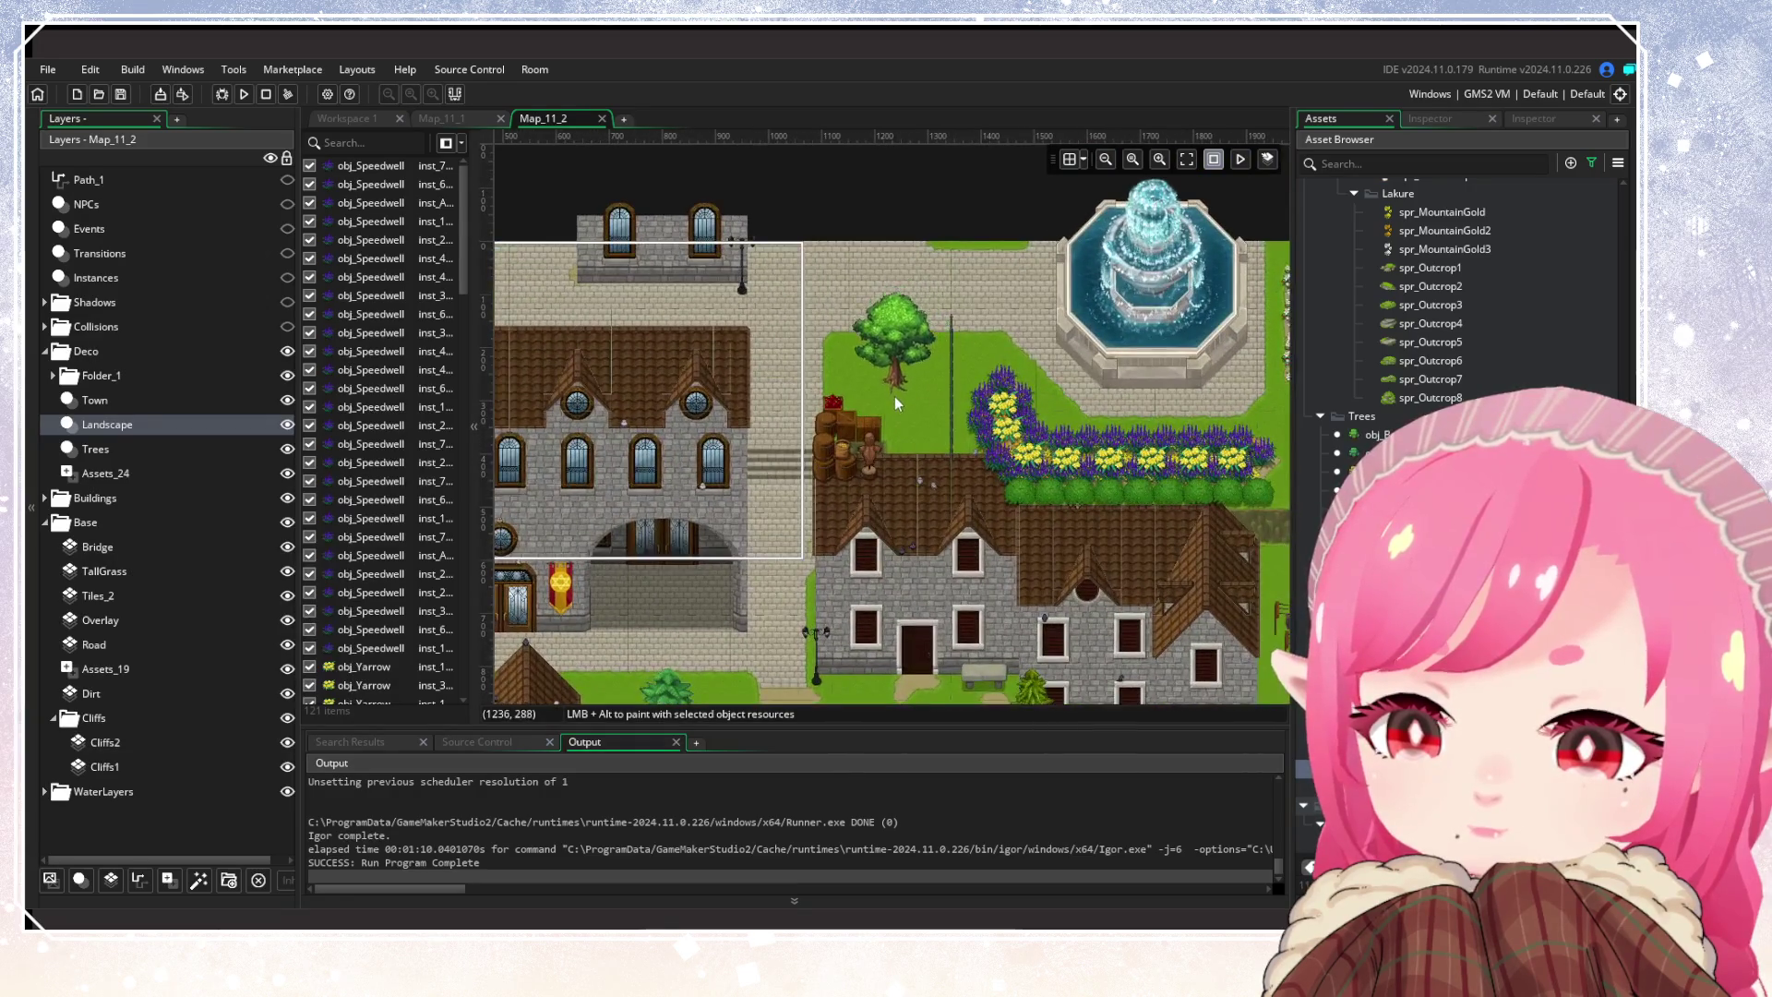
drag(893, 395, 891, 410)
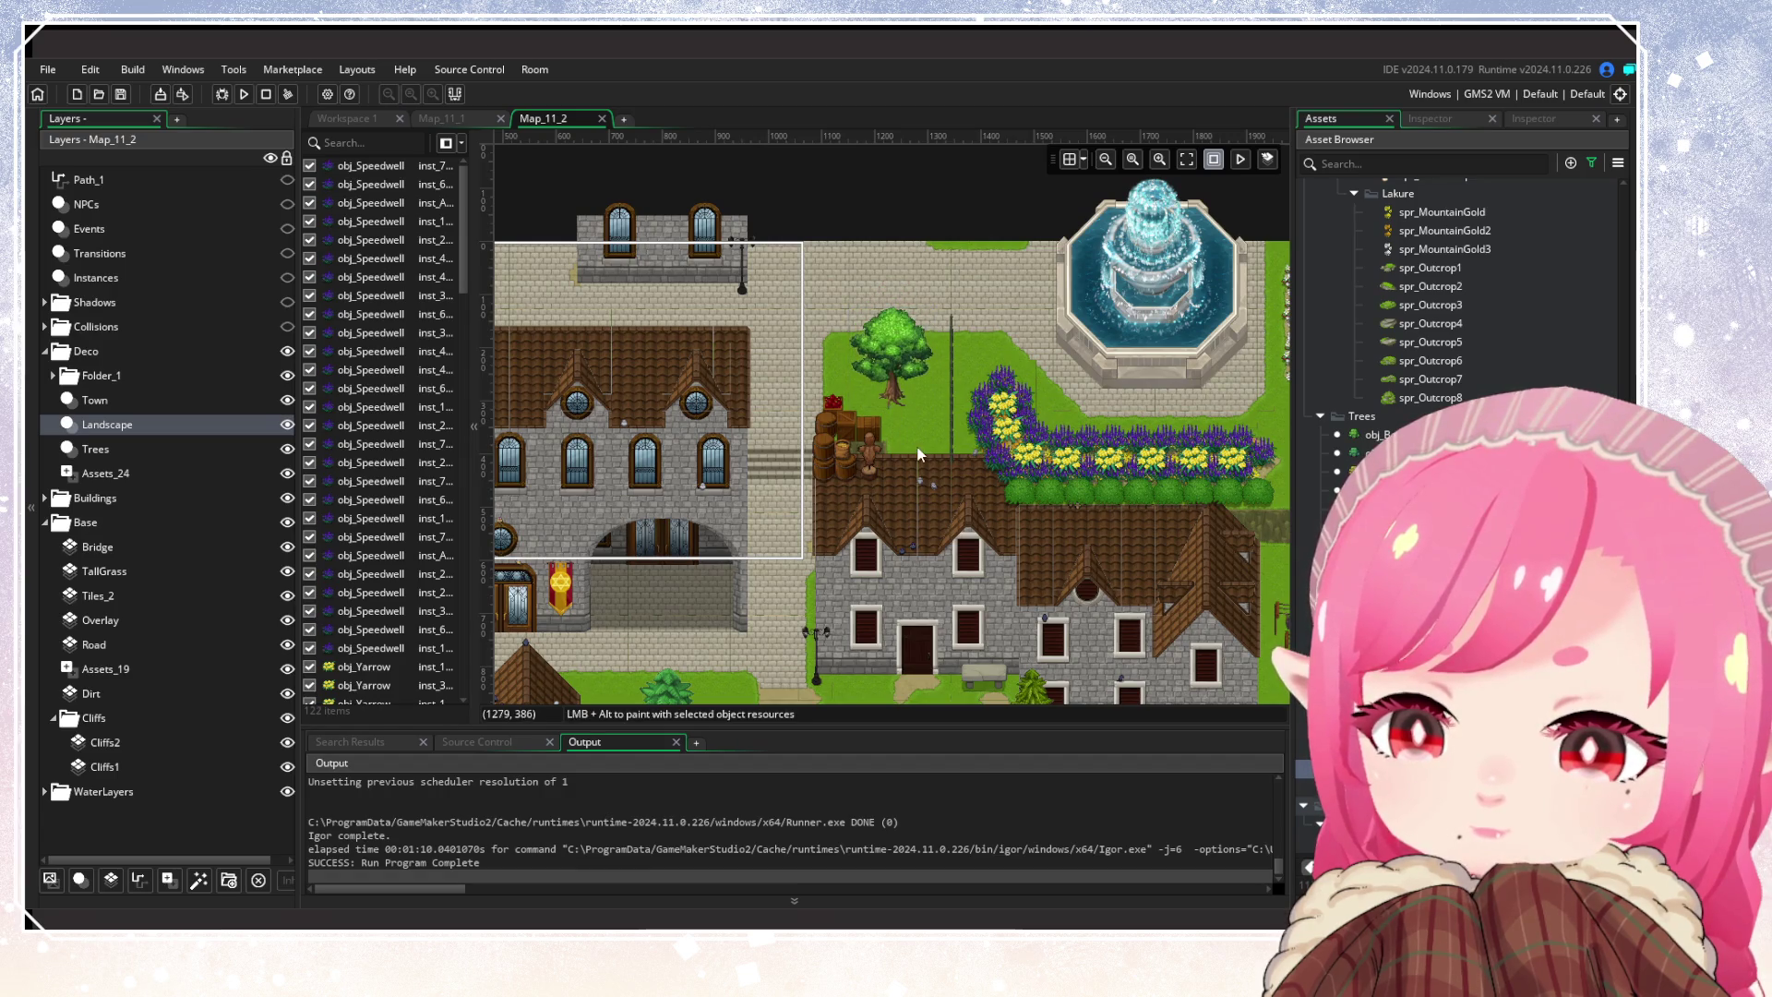
Move another leafy tree up and right beside the house
scroll(1061, 461, down, 3)
scroll(1209, 524, down, 4)
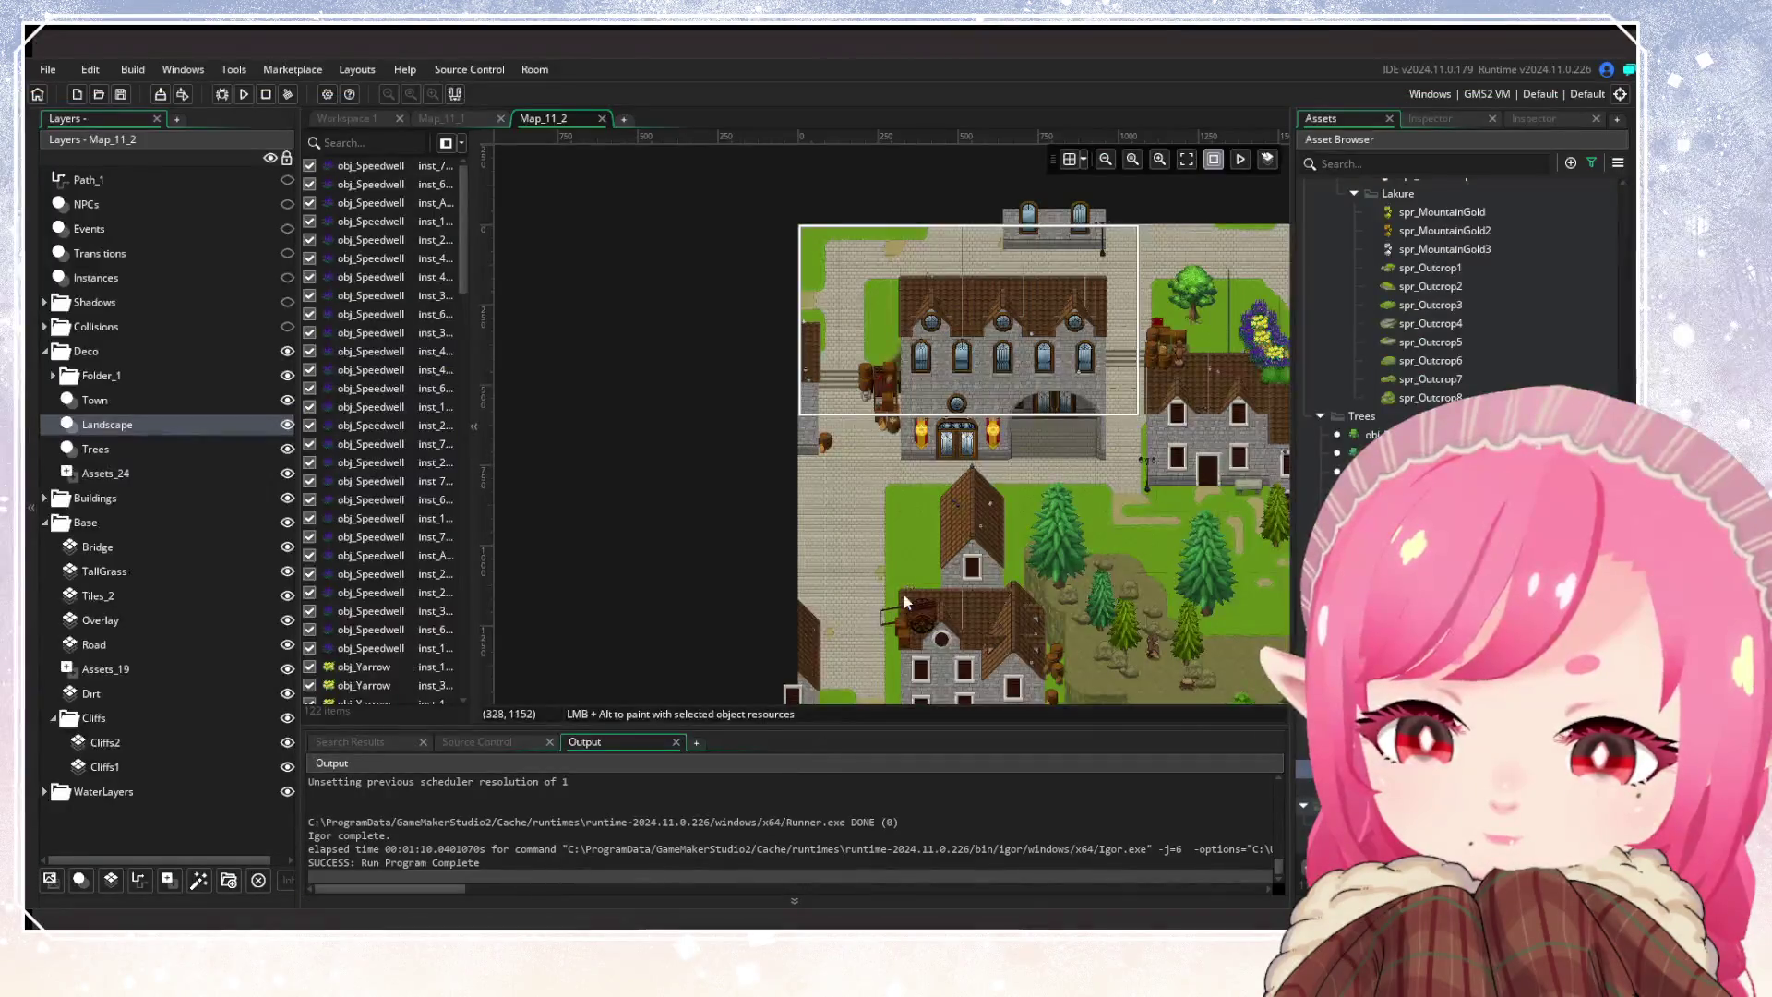
scroll(905, 594, up, 3)
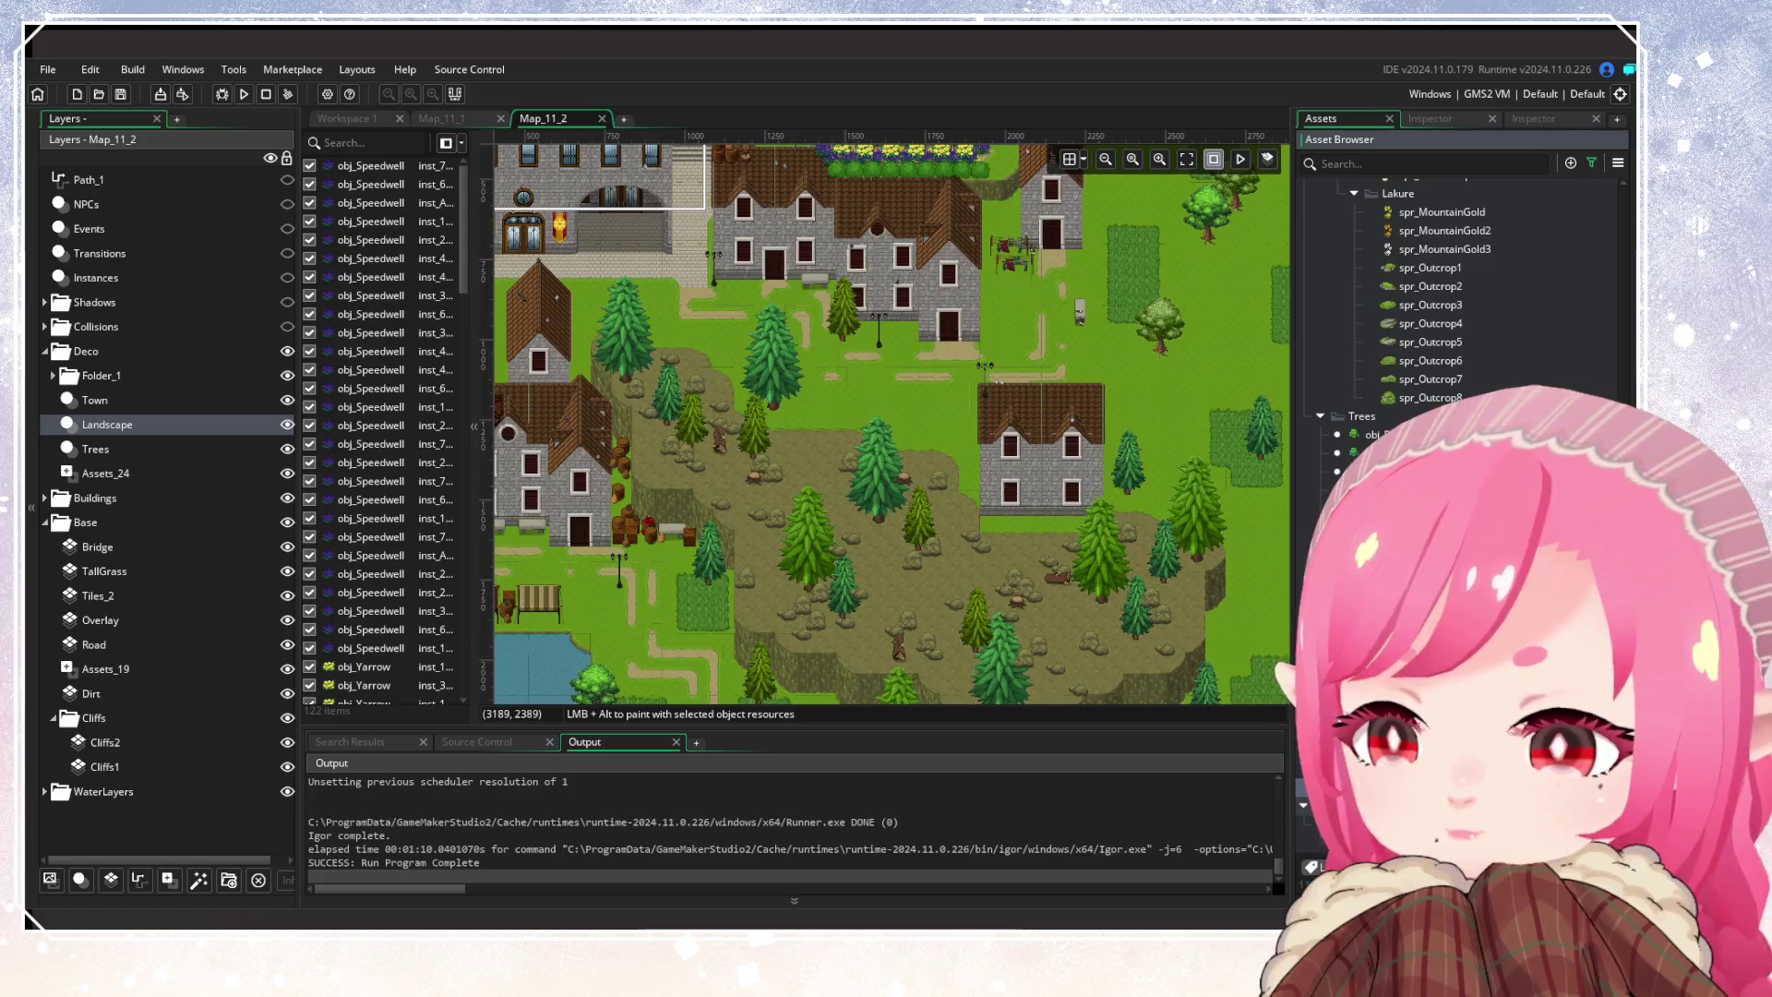
scroll(932, 441, up, 3)
drag(927, 391, 945, 377)
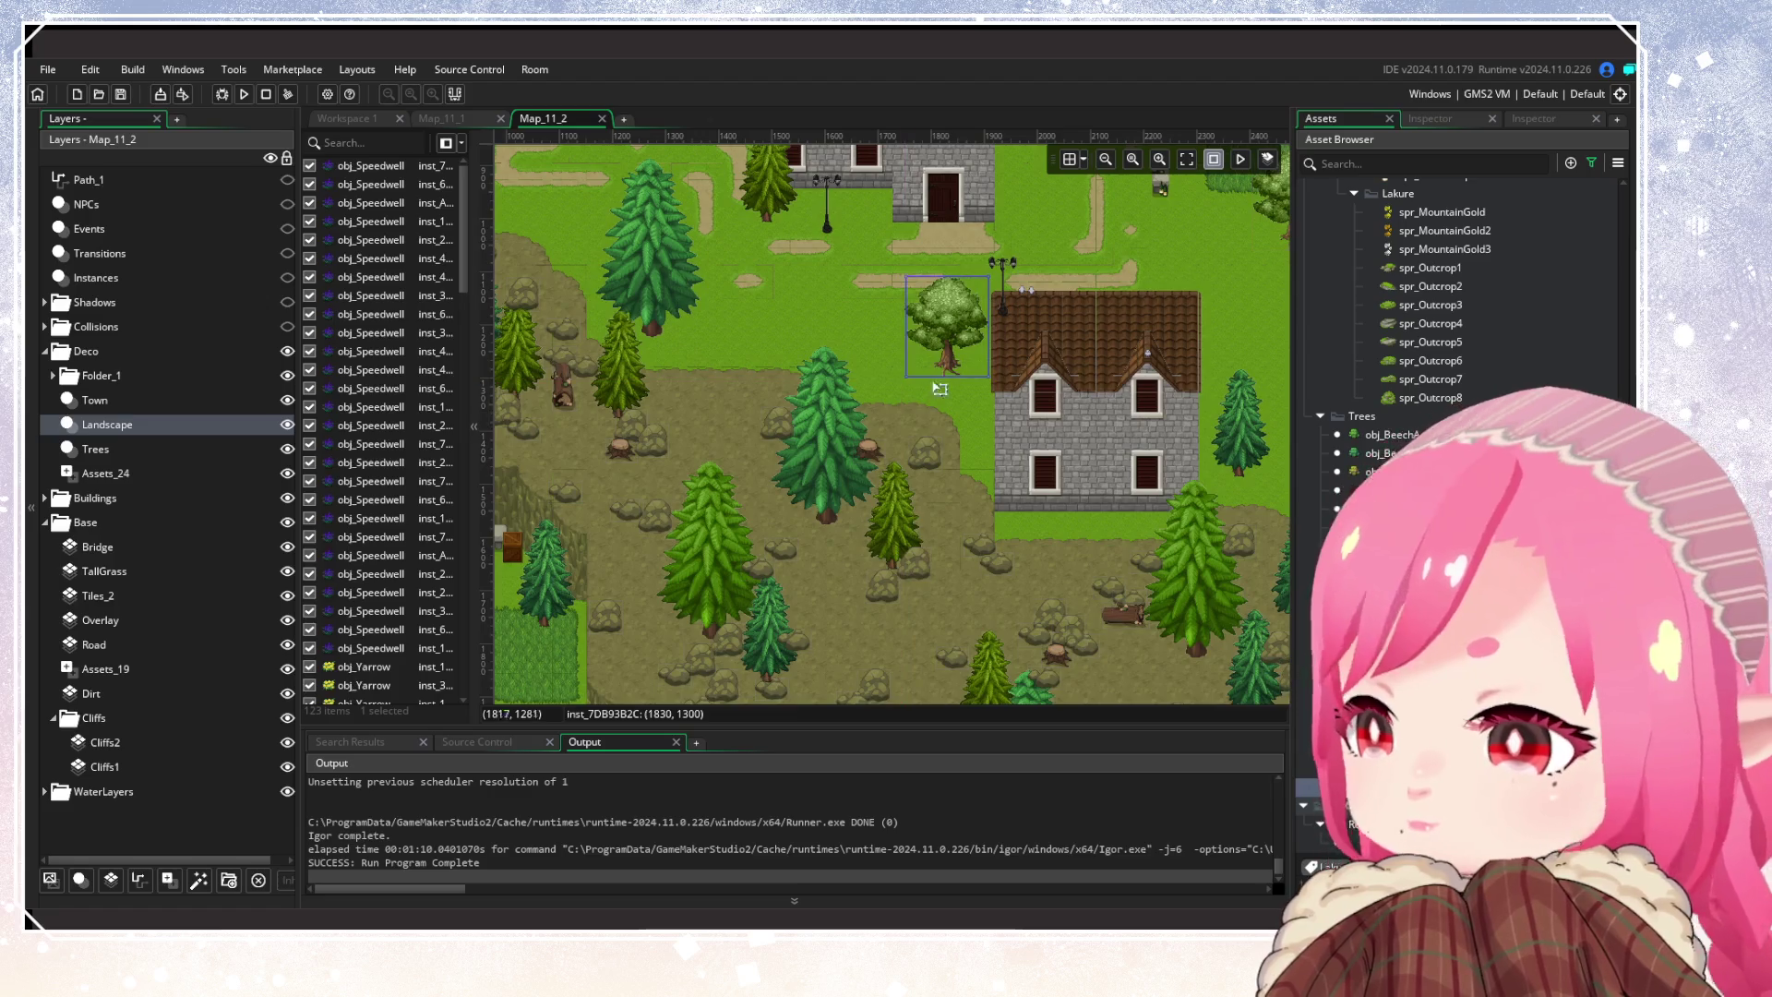
scroll(790, 439, left, 5)
scroll(760, 479, left, 5)
scroll(760, 479, up, 3)
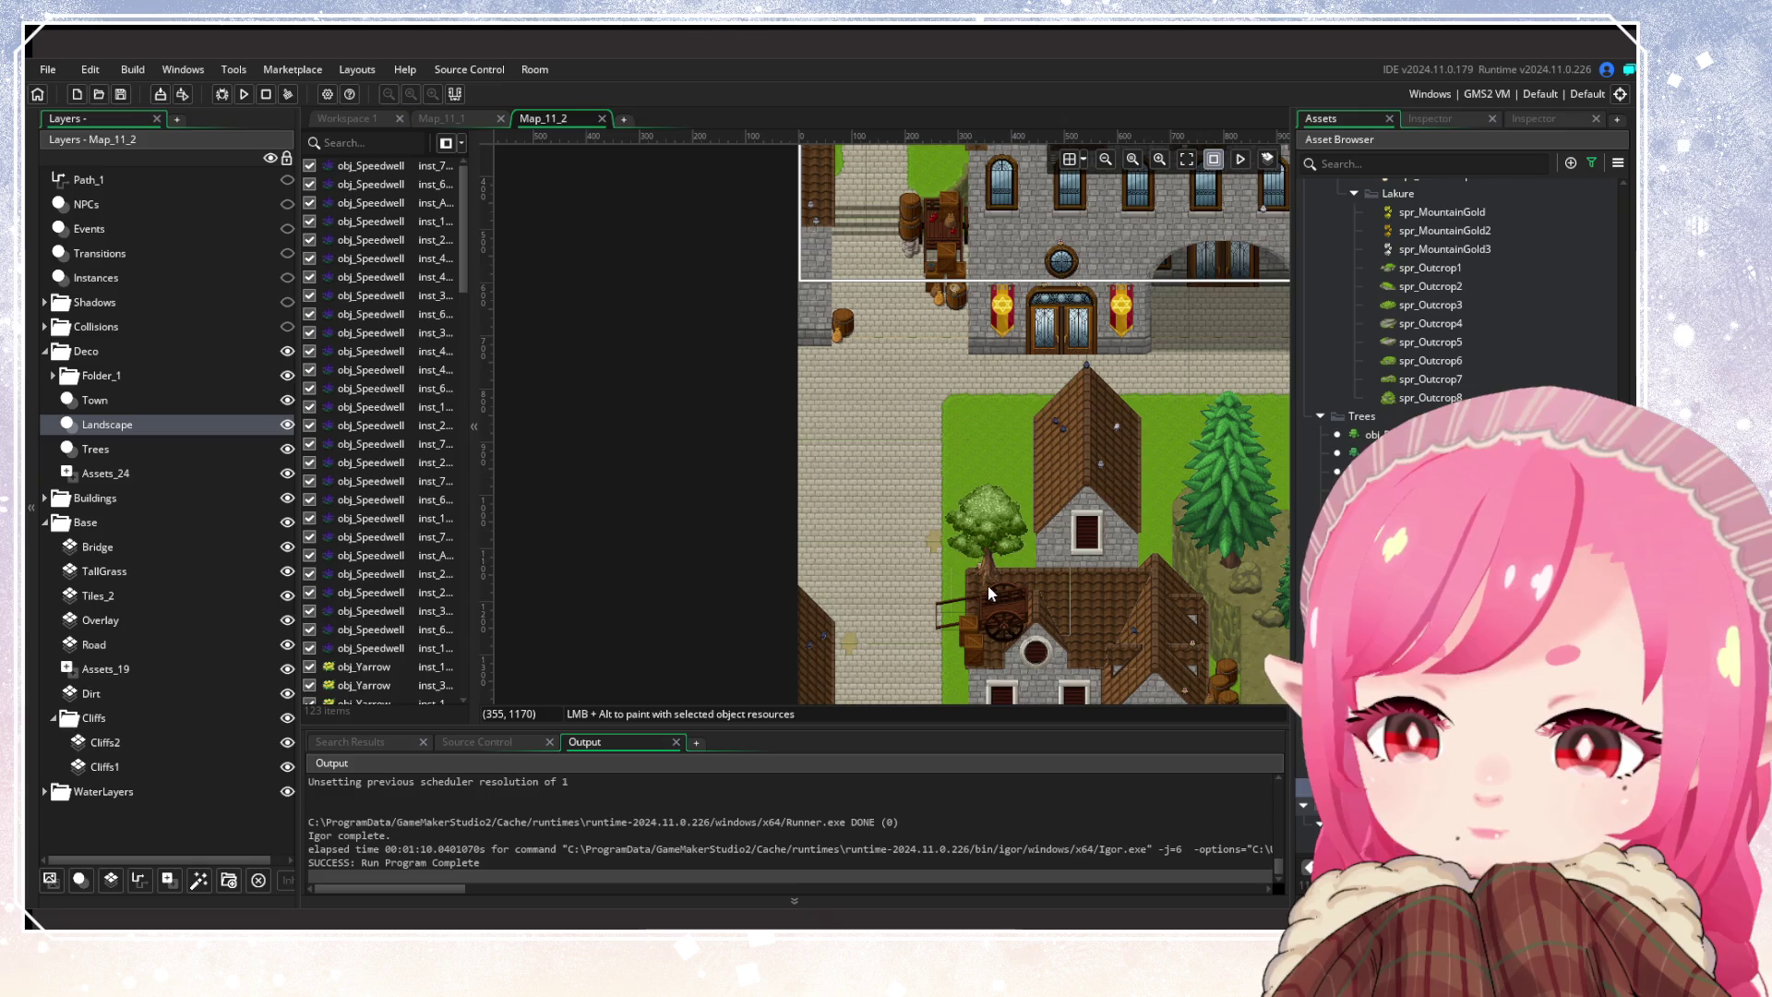
scroll(979, 577, down, 2)
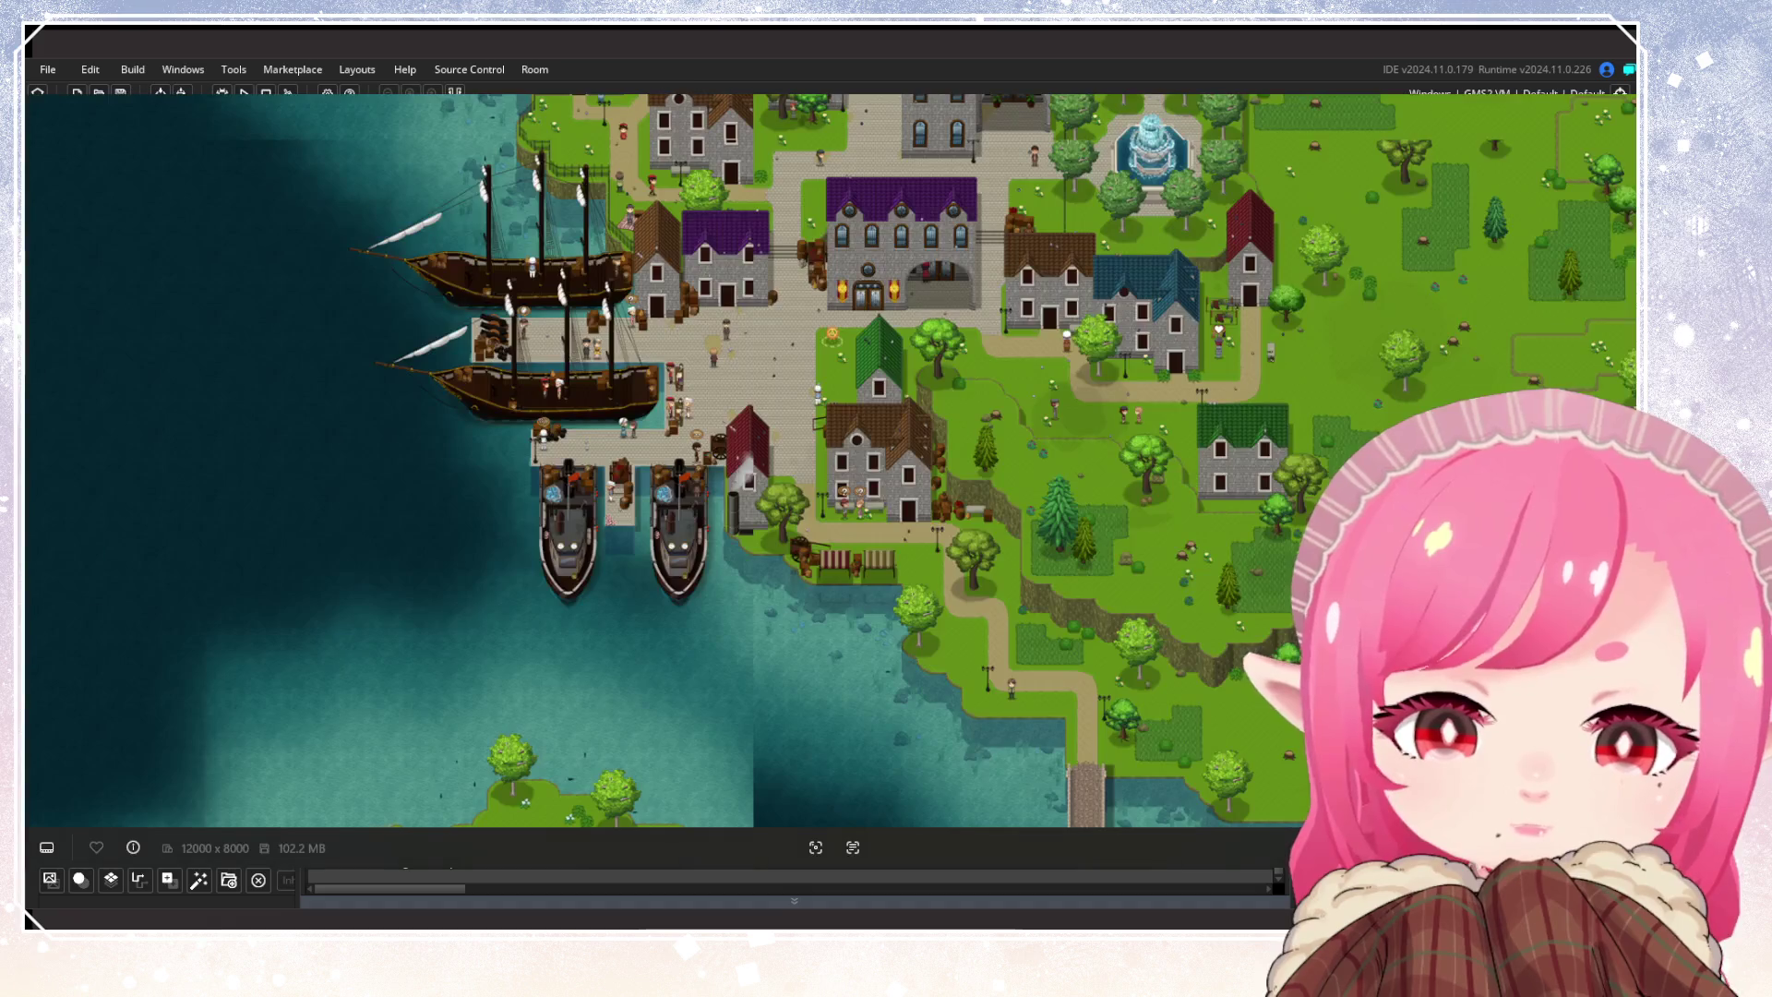
drag(828, 344, 755, 580)
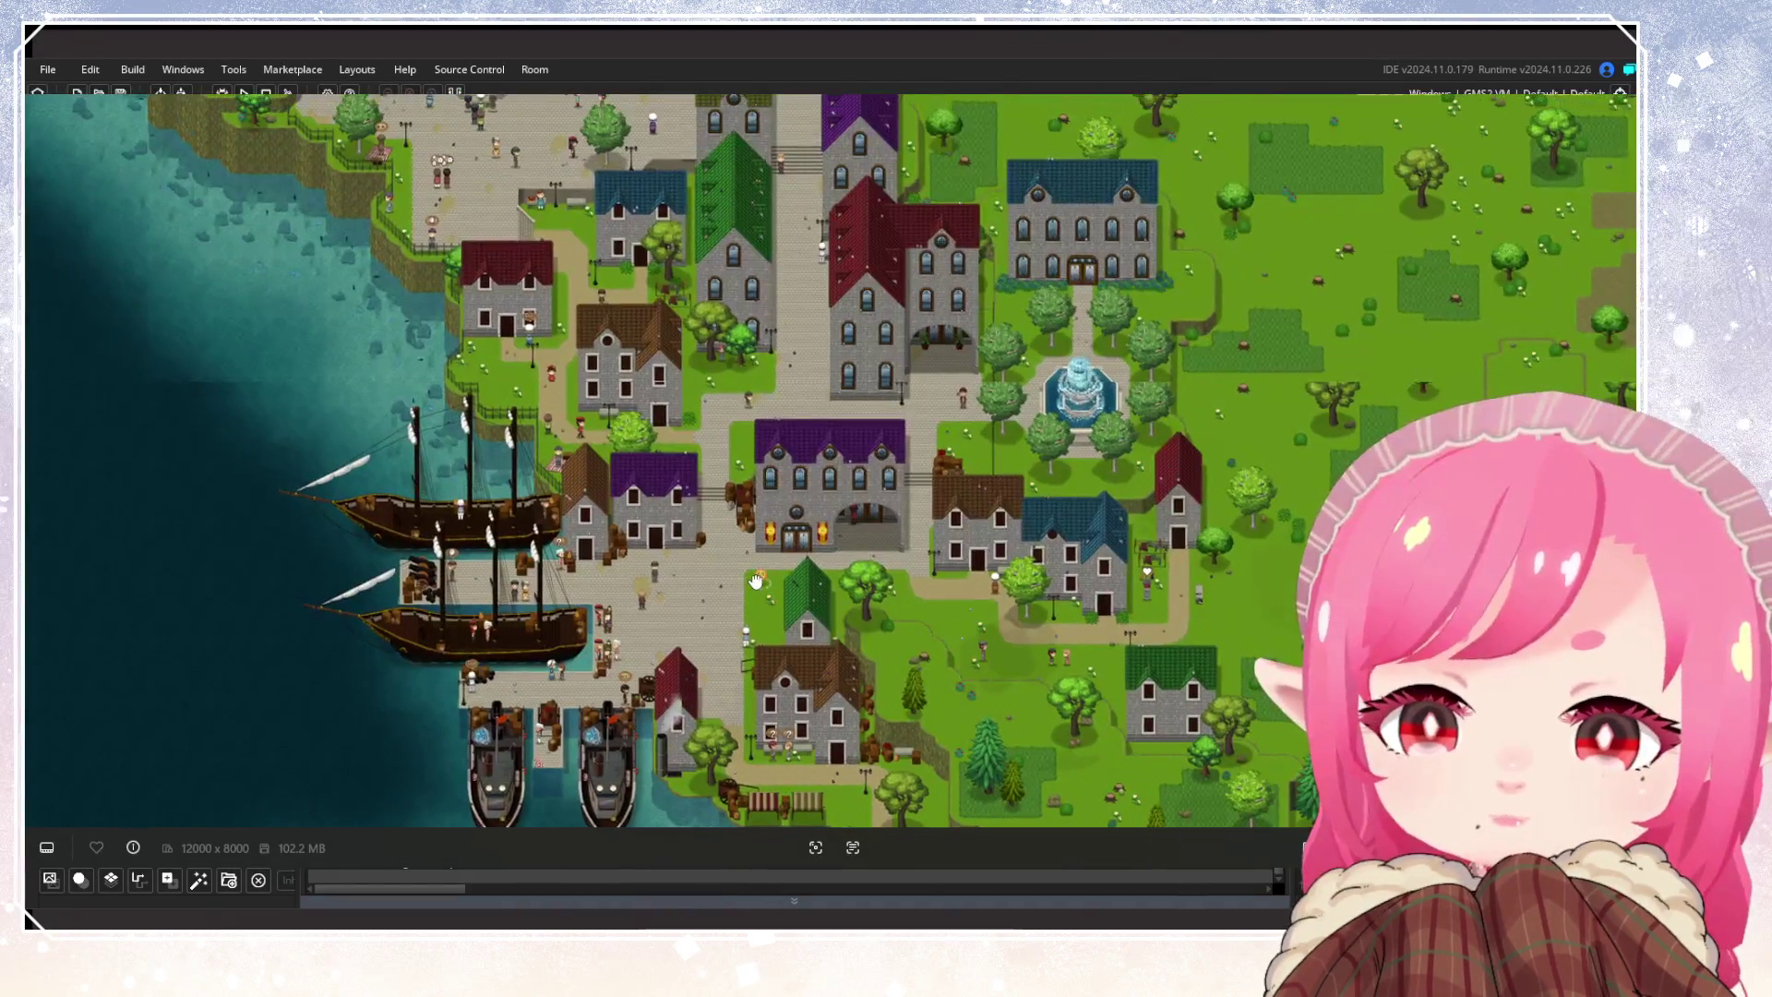
drag(759, 424, 532, 248)
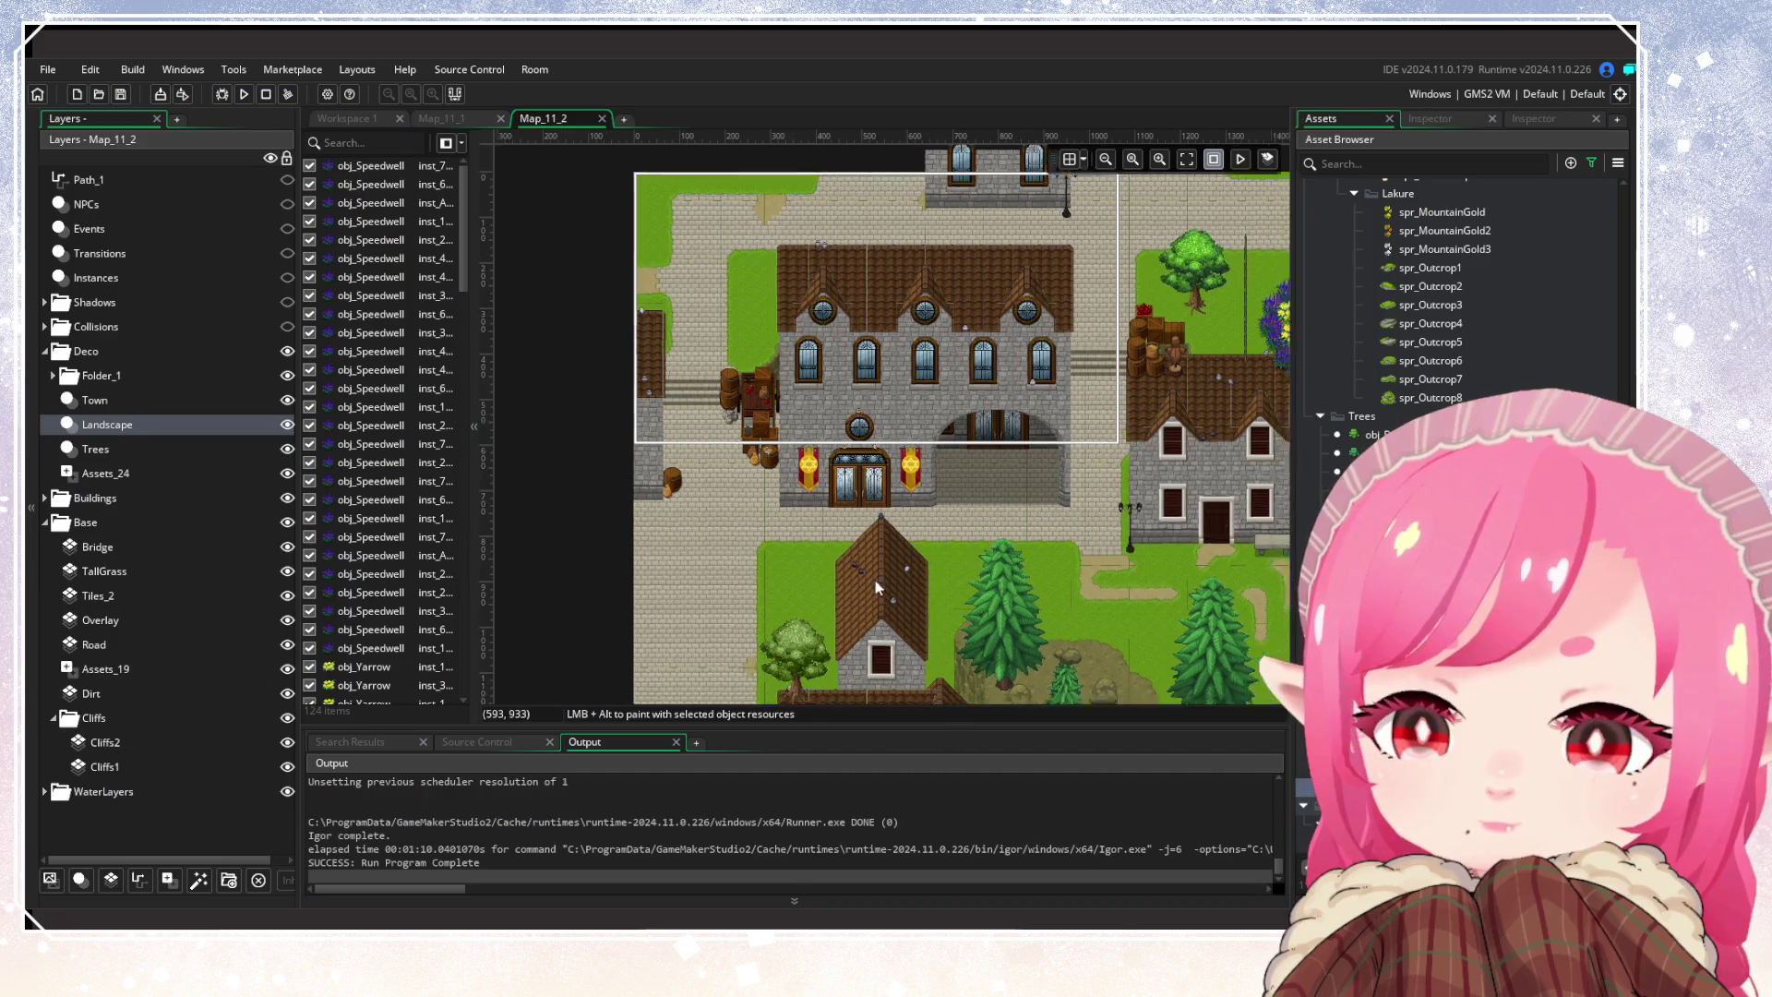
scroll(947, 578, down, 3)
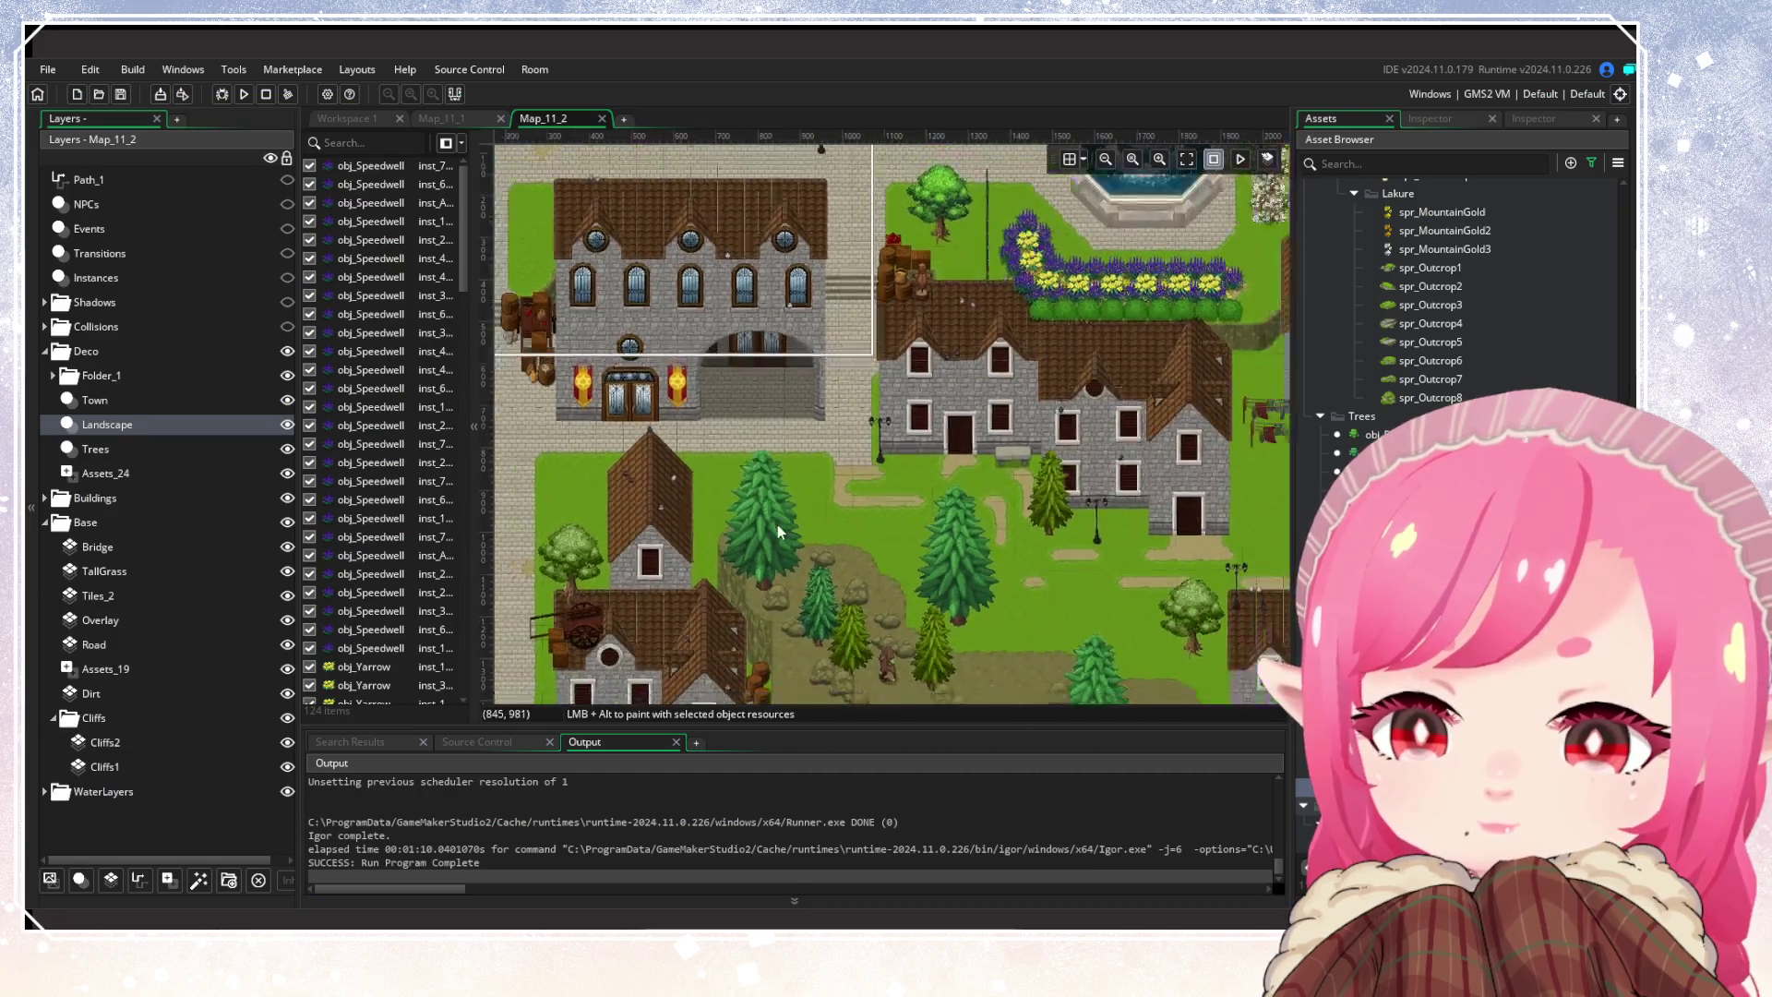
Pan down to the room's lower area and select the Town layer for editing
mouse_move(948, 578)
mouse_down()
mouse_move(952, 484)
mouse_move(784, 446)
mouse_move(756, 445)
mouse_move(687, 540)
mouse_up()
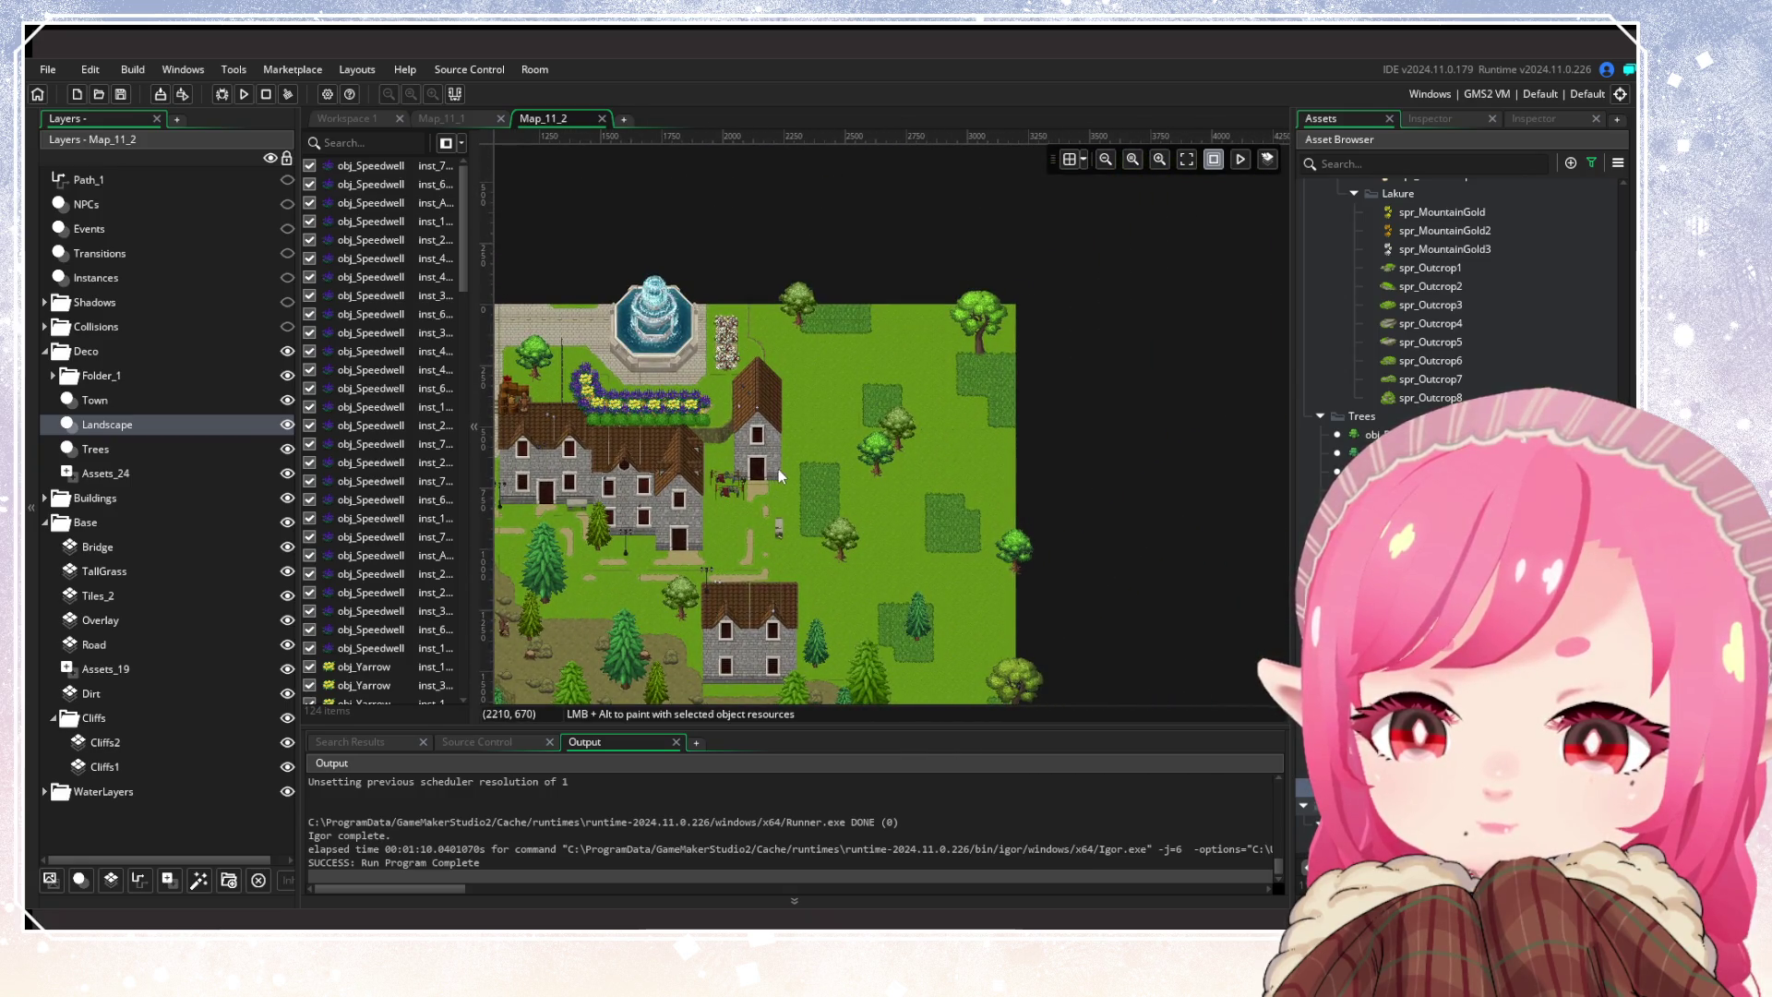
scroll(777, 469, up, 3)
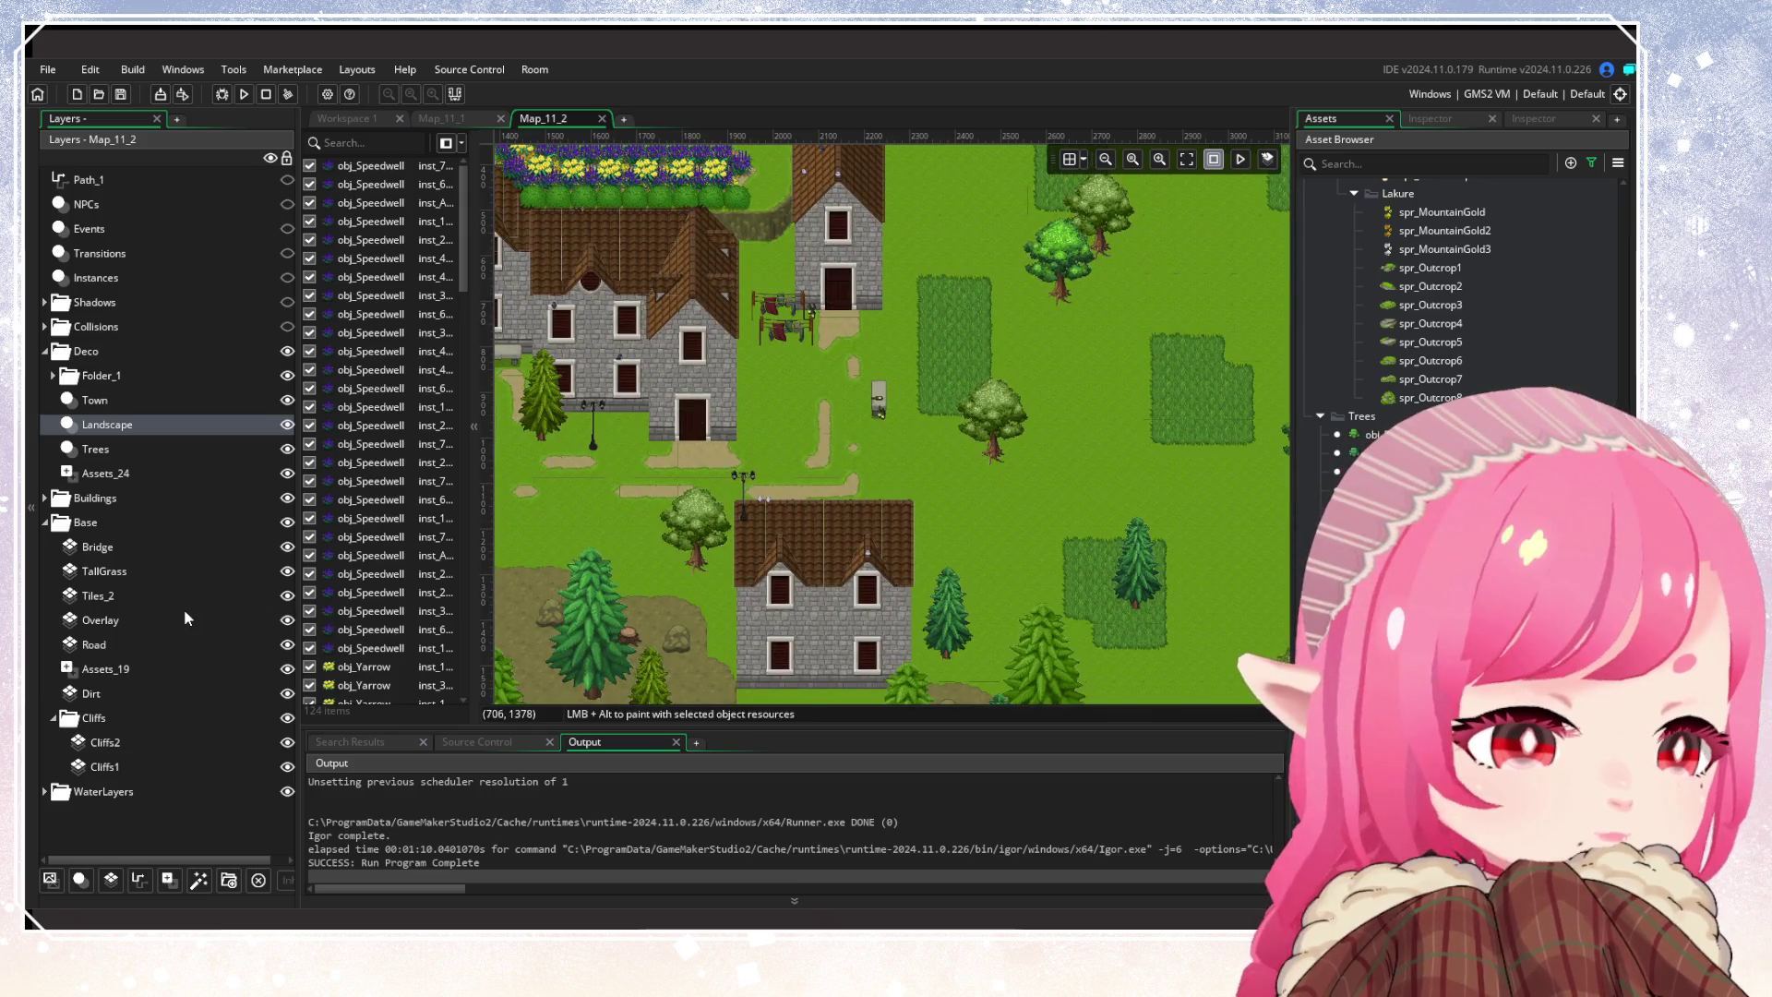
scroll(902, 498, down, 2)
scroll(871, 478, up, 3)
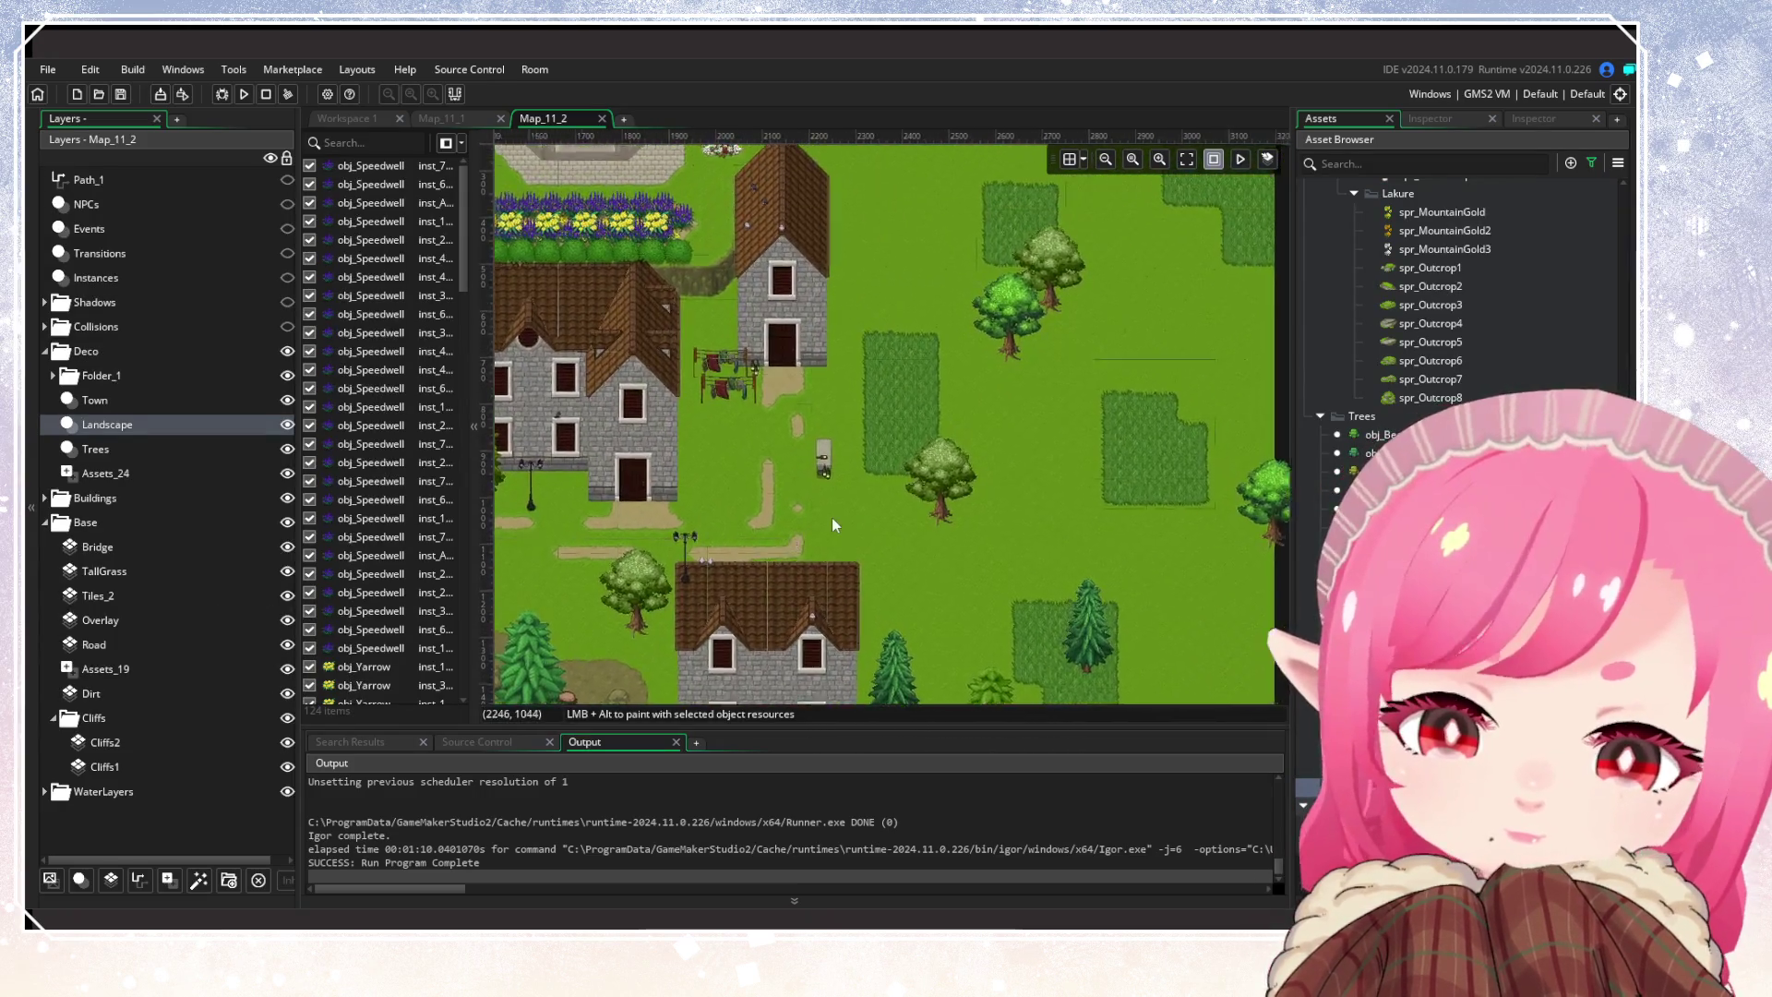
scroll(832, 524, down, 1)
click(95, 401)
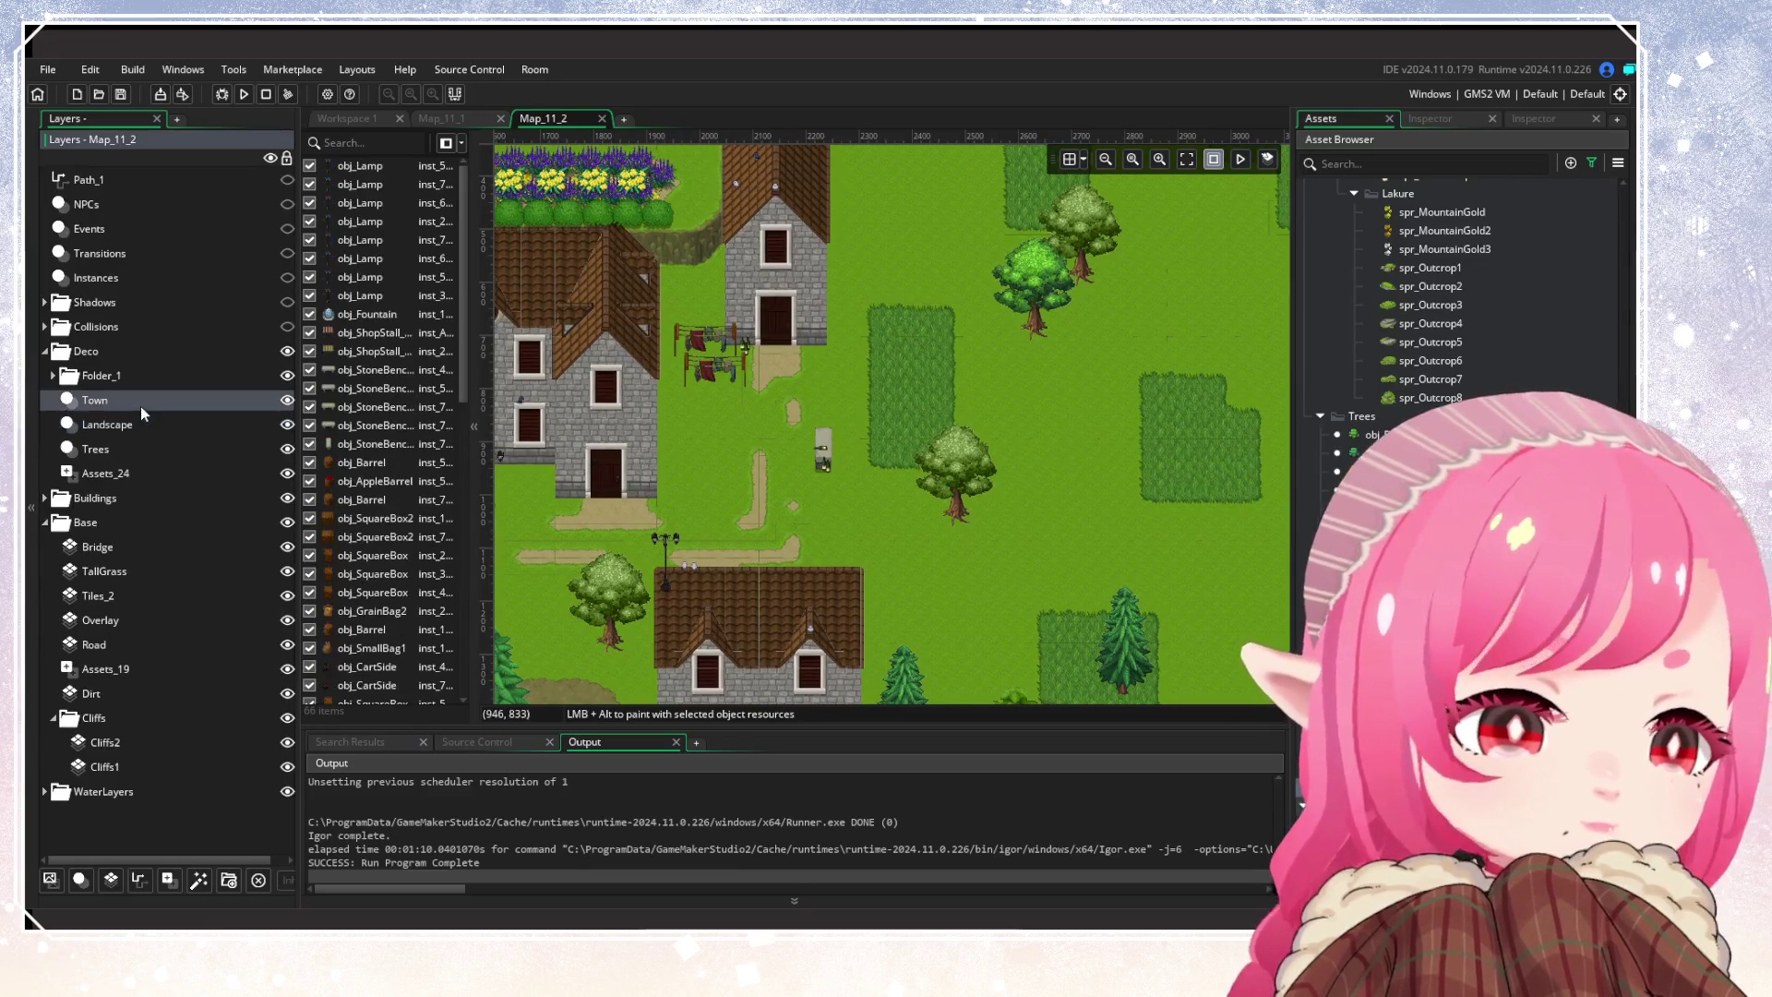
scroll(1274, 399, down, 10)
scroll(955, 402, left, 5)
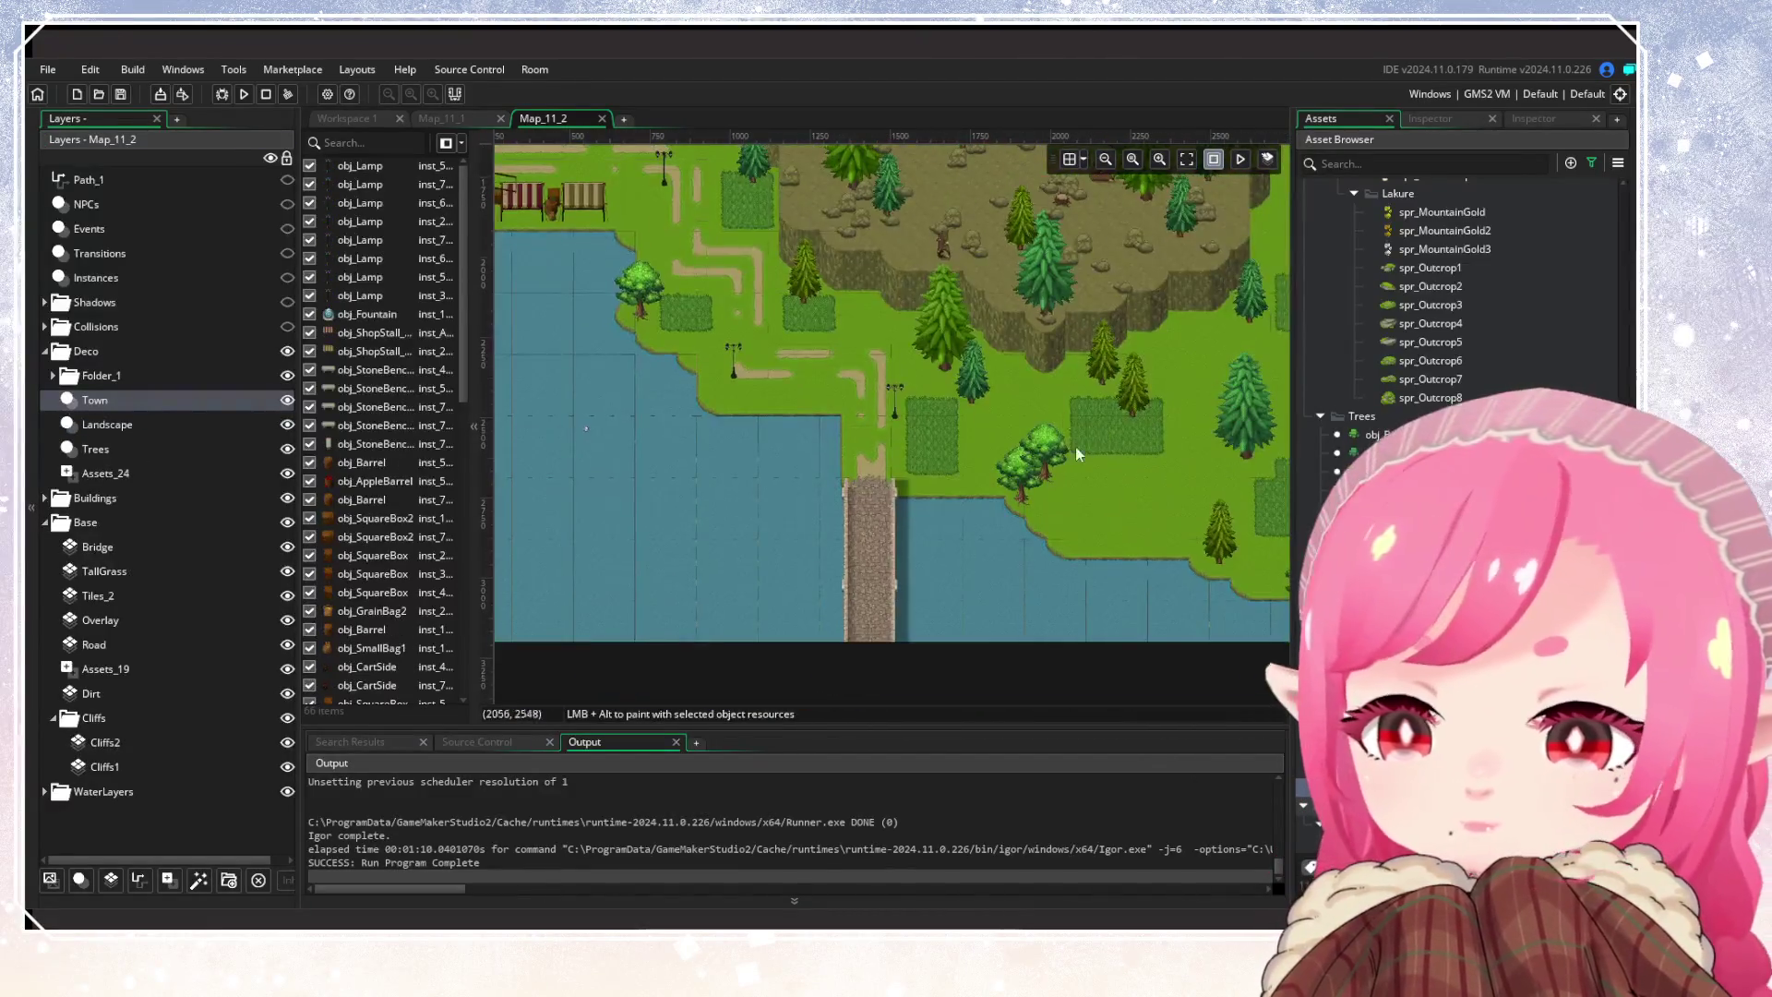
scroll(952, 395, up, 2)
scroll(889, 489, up, 2)
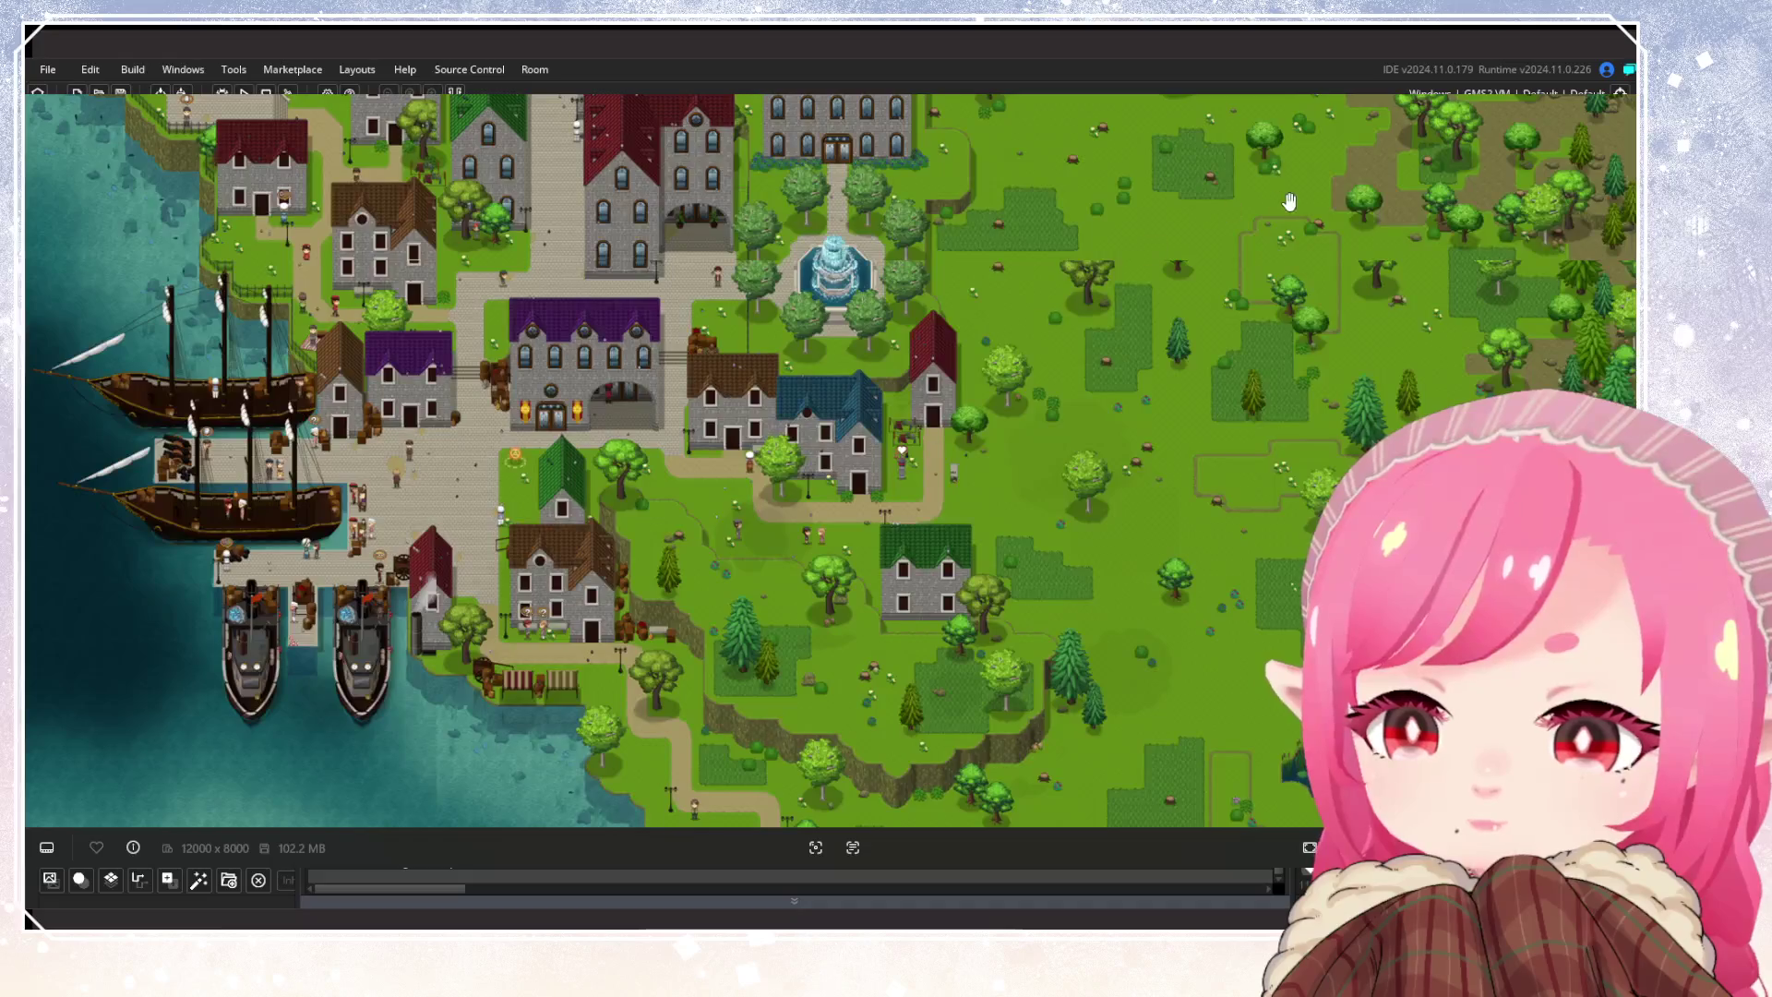
scroll(1527, 216, up, 3)
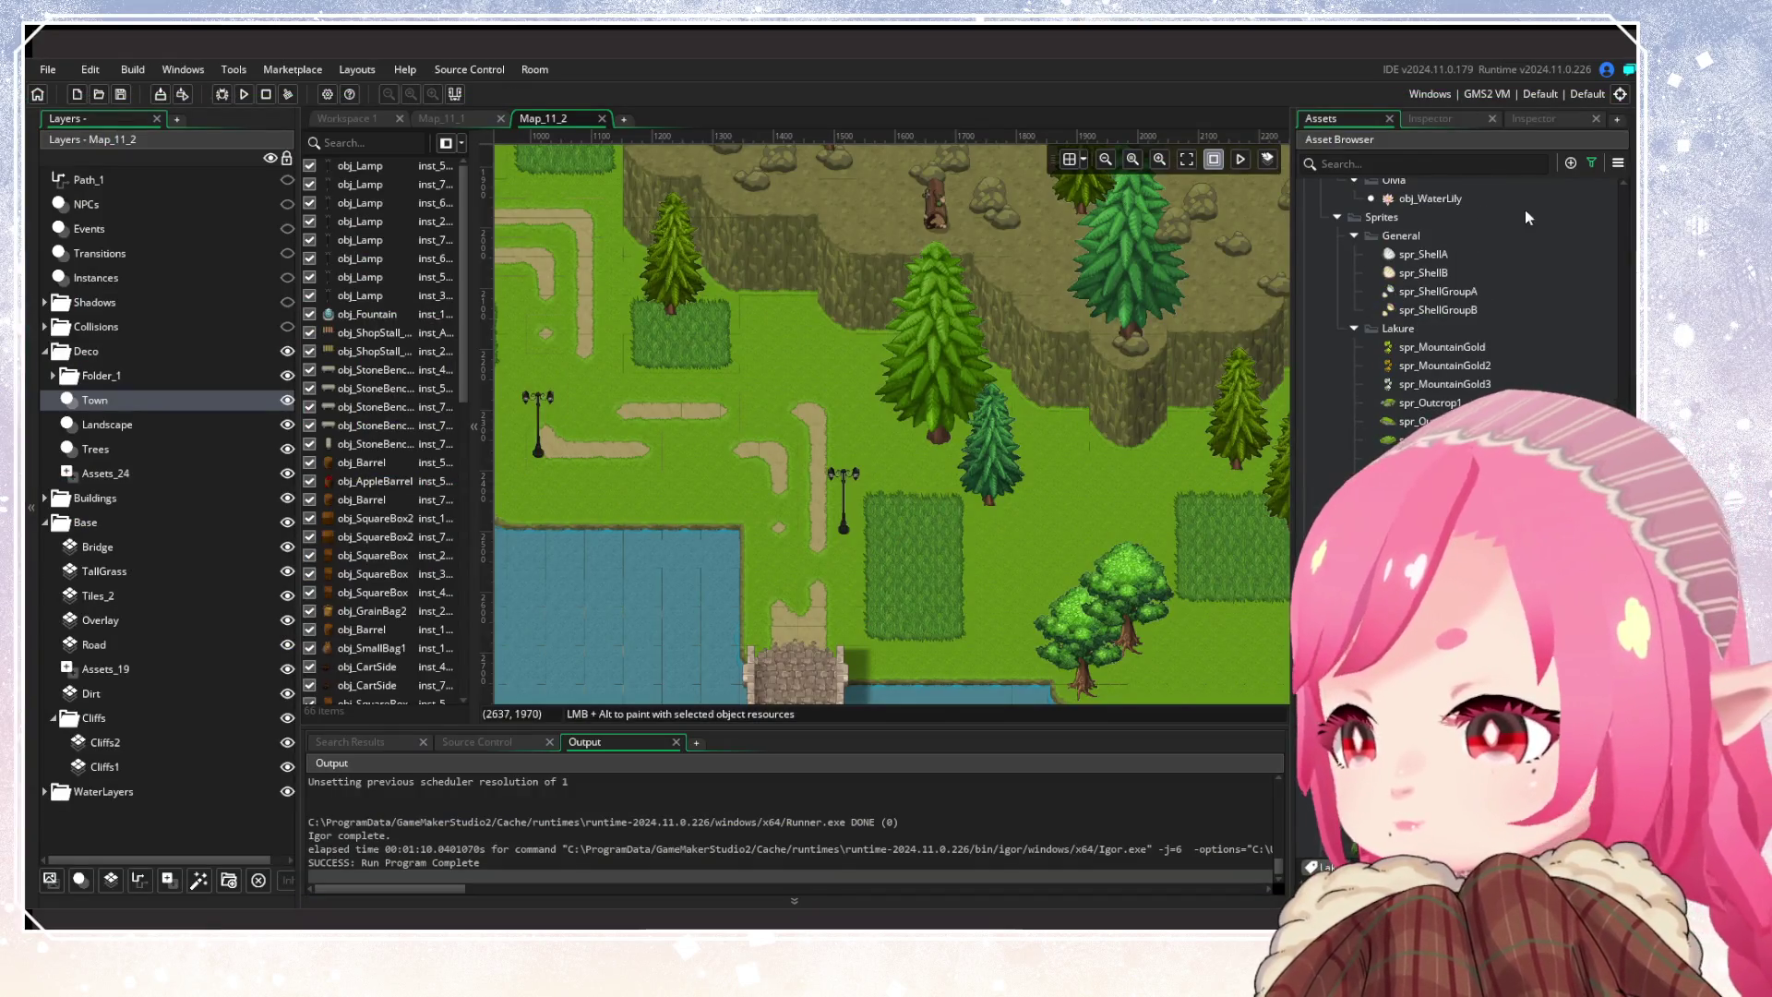
Search the Asset Browser for 'ce' to list the fence assets
click(1591, 164)
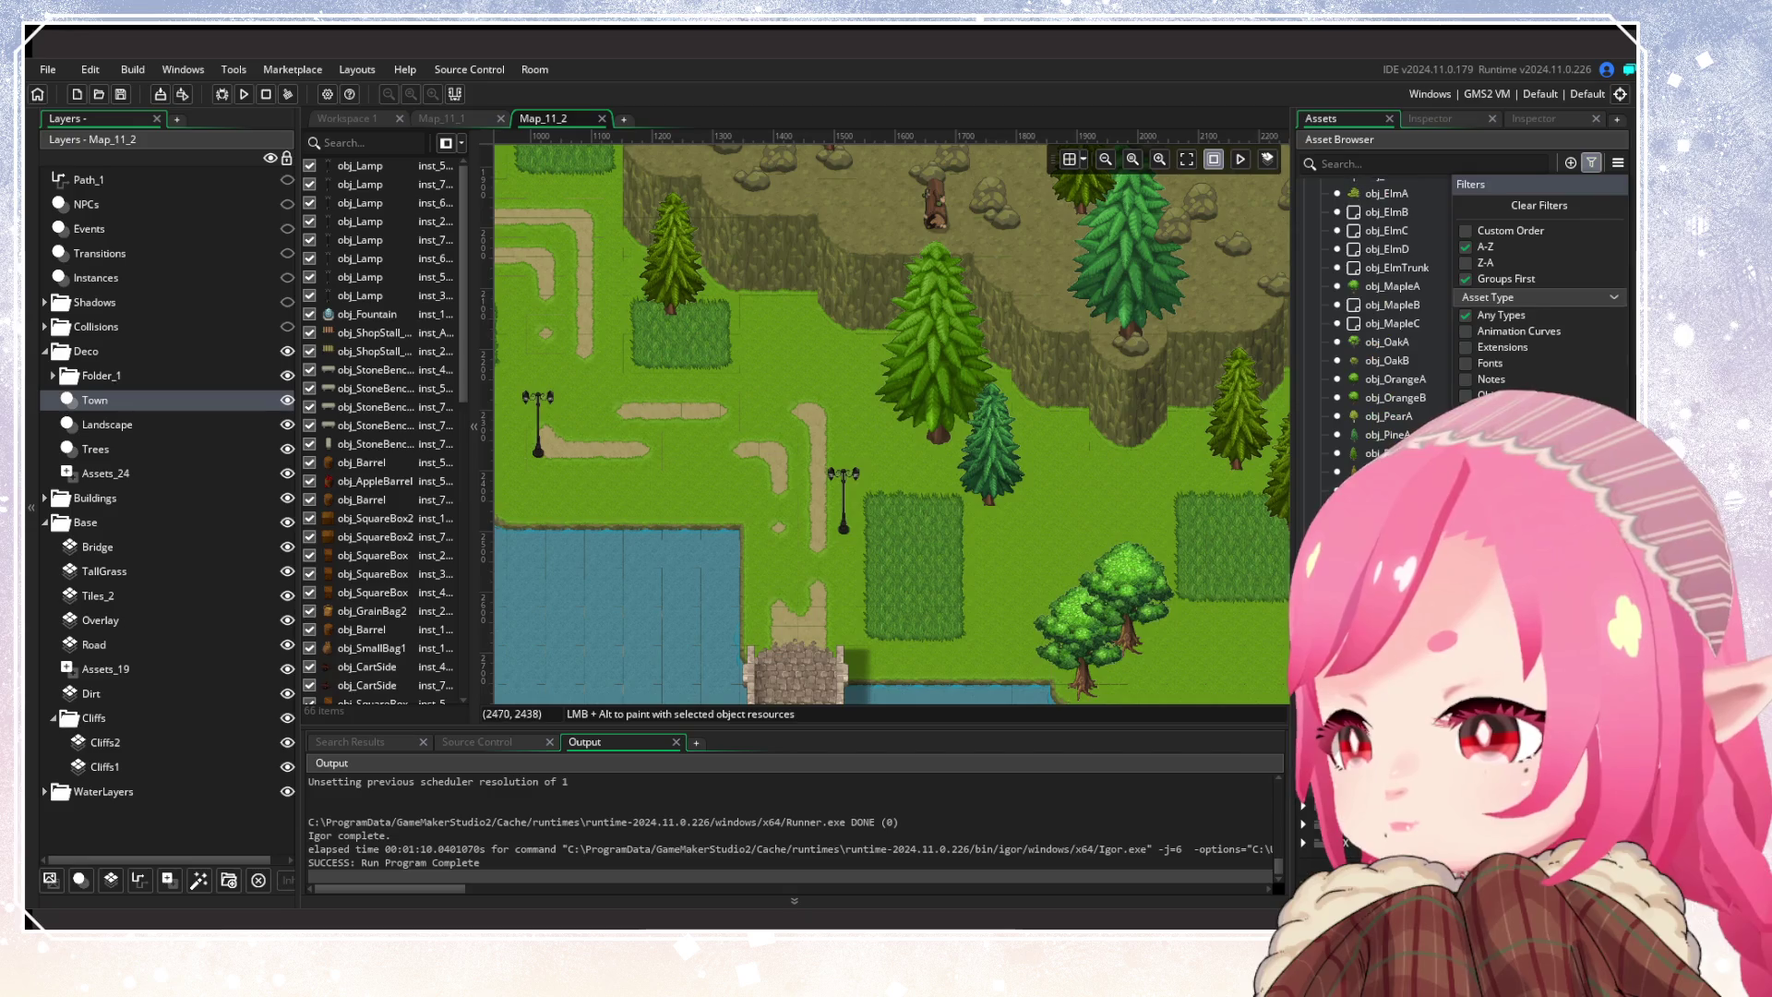
key(Escape)
scroll(1458, 296, down, 4)
scroll(1430, 412, down, 5)
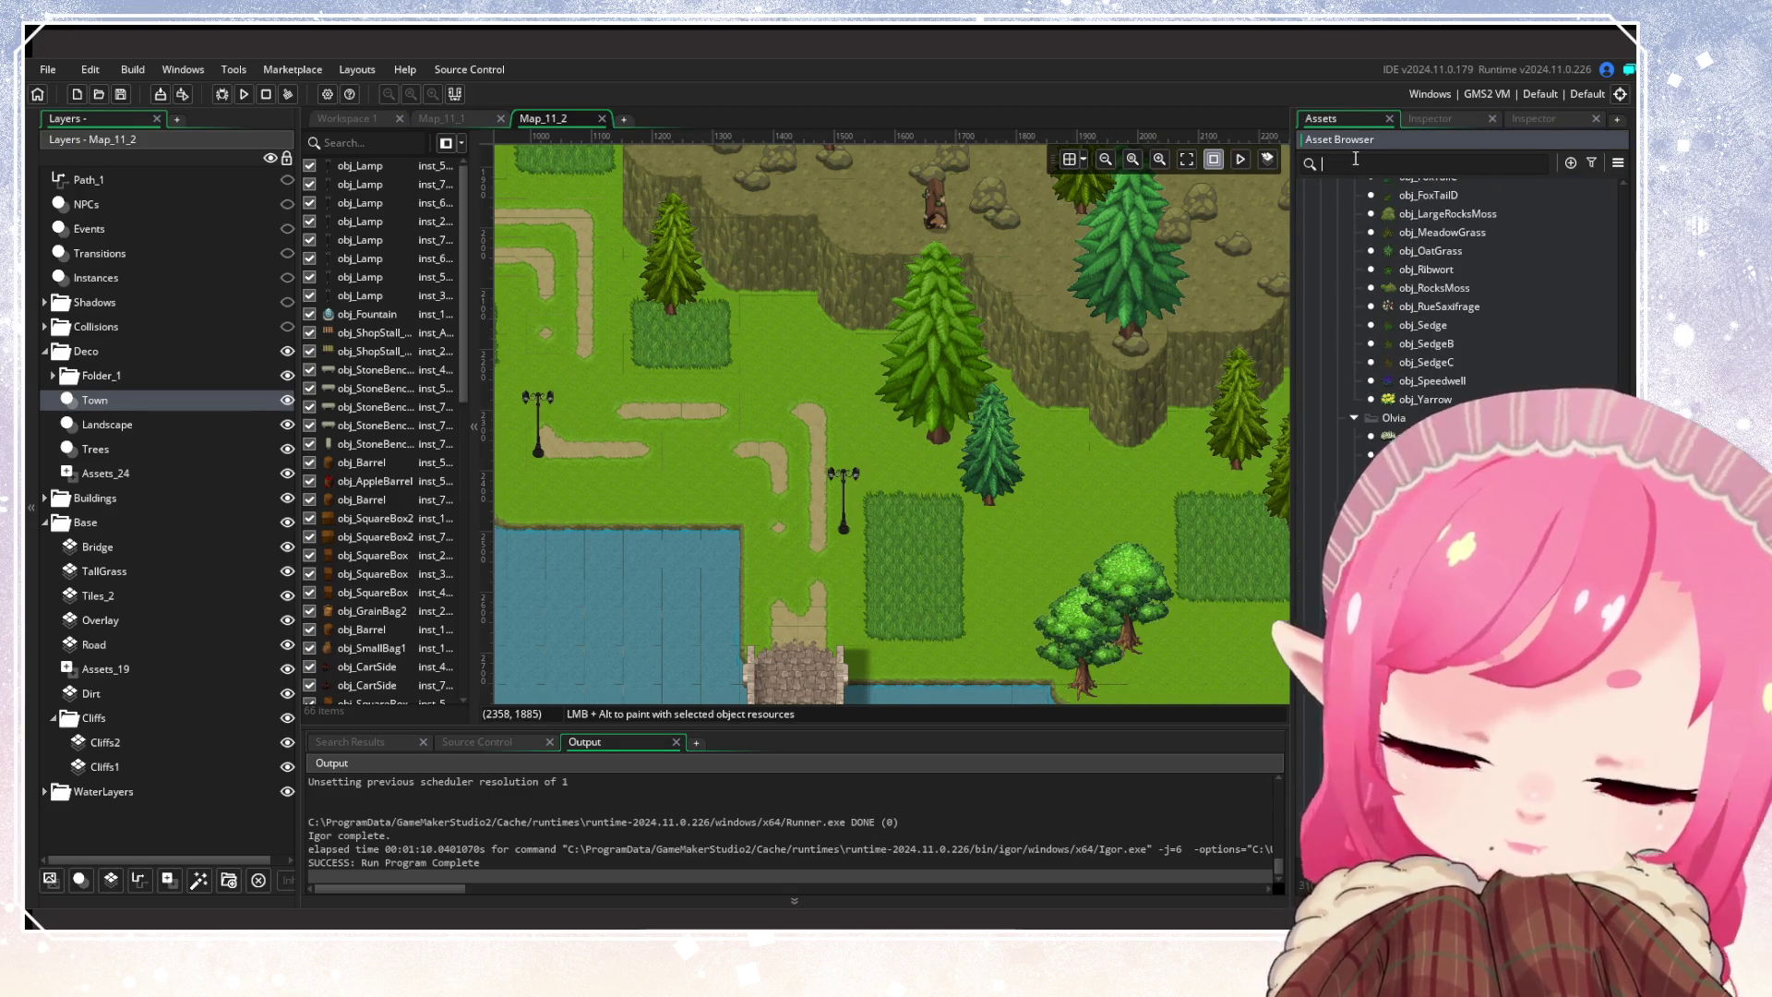
text(fence)
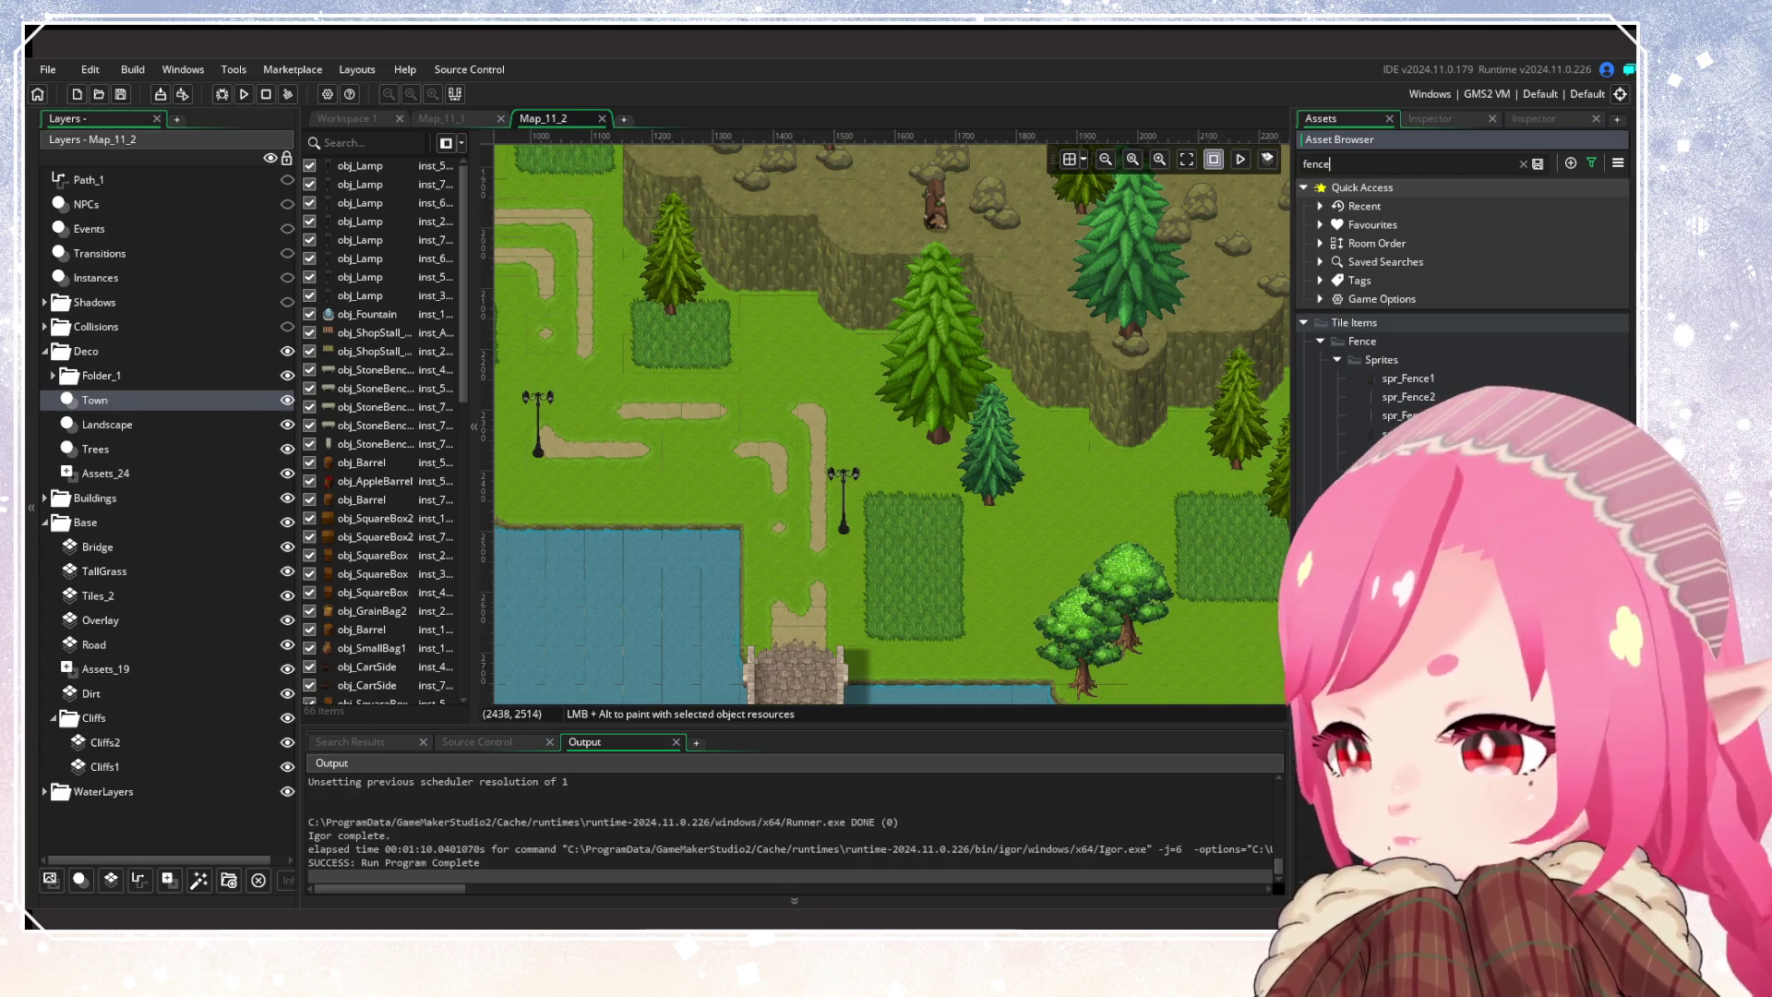
Drag a tall fence log into the room and move it onto the tall-grass patch
mouse_move(1091, 616)
mouse_down()
mouse_move(897, 618)
mouse_move(862, 506)
mouse_move(872, 678)
mouse_move(875, 569)
mouse_move(849, 495)
mouse_up()
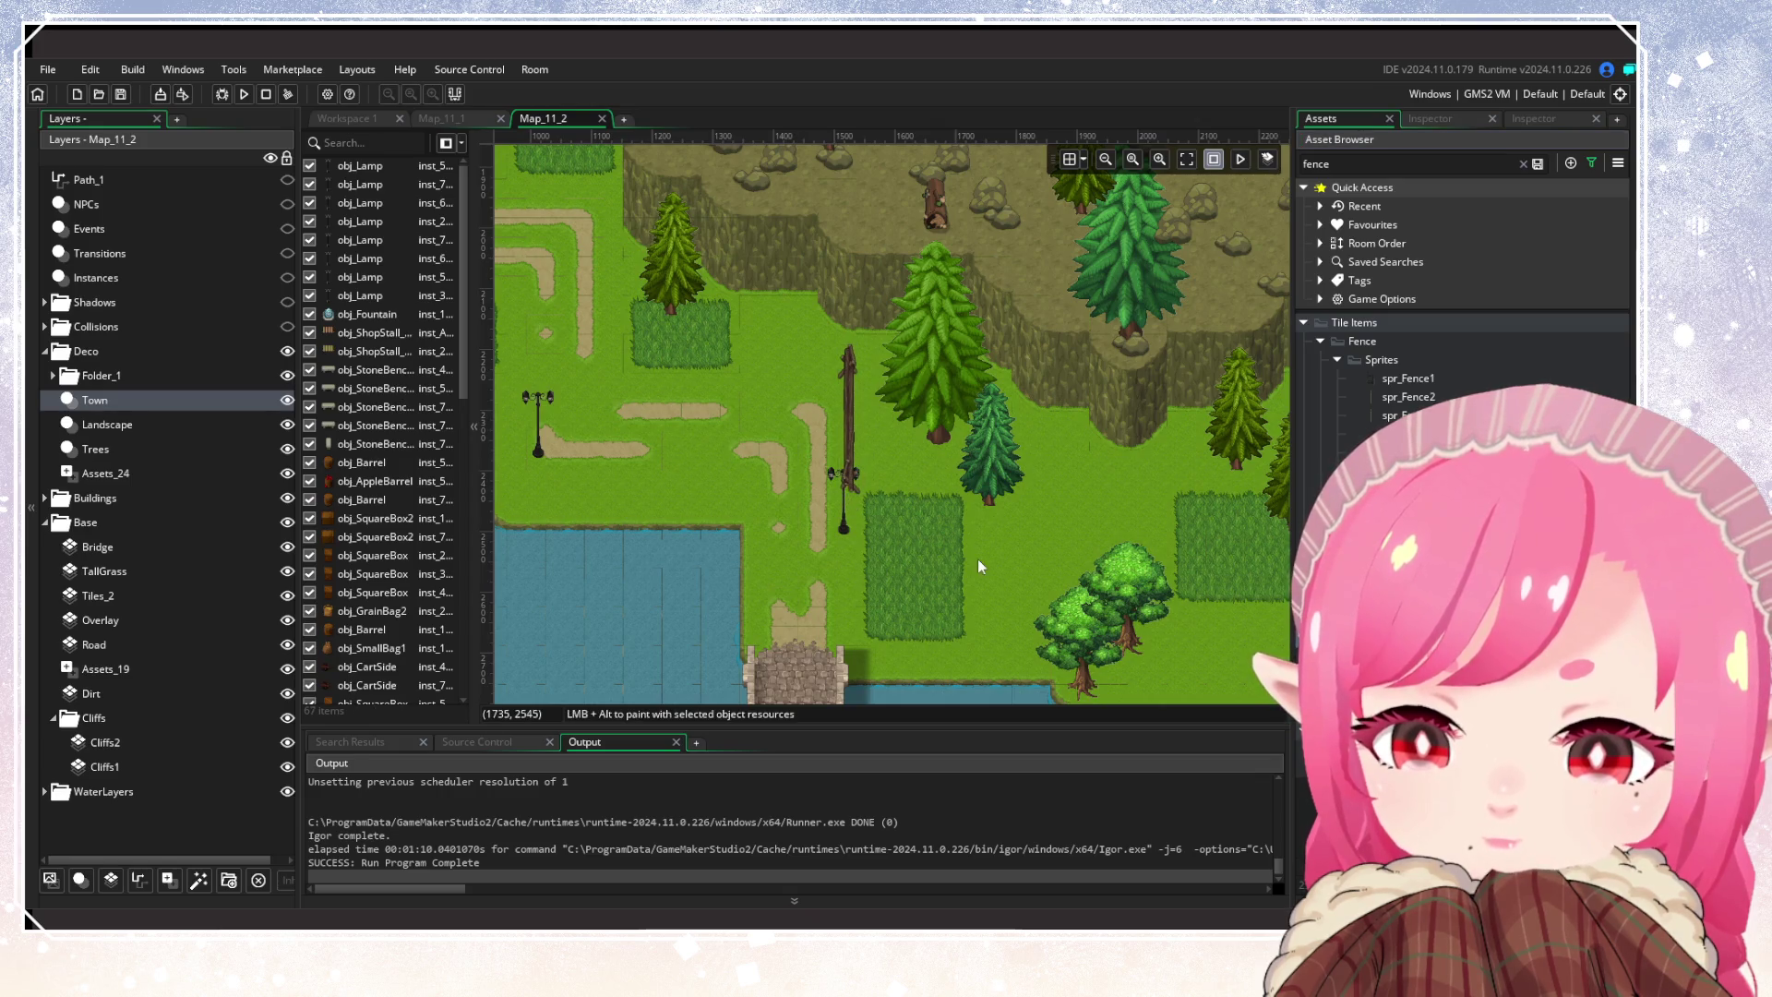
scroll(736, 539, down, 3)
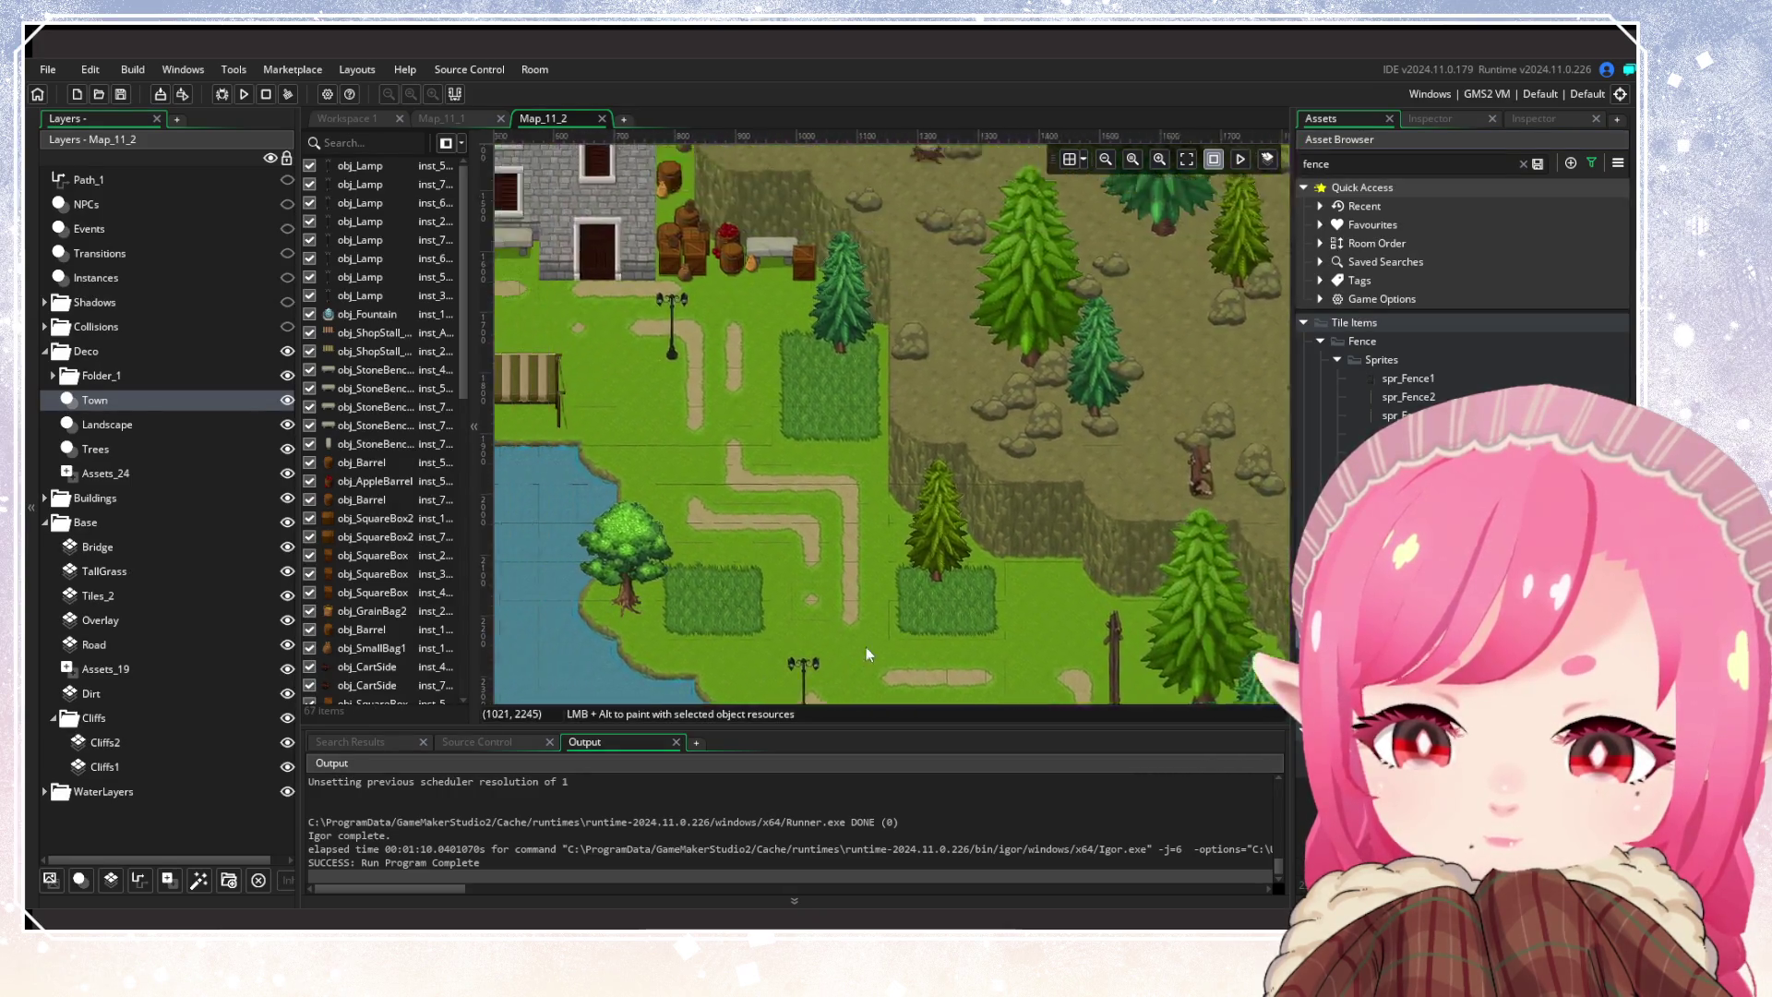
scroll(952, 486, up, 5)
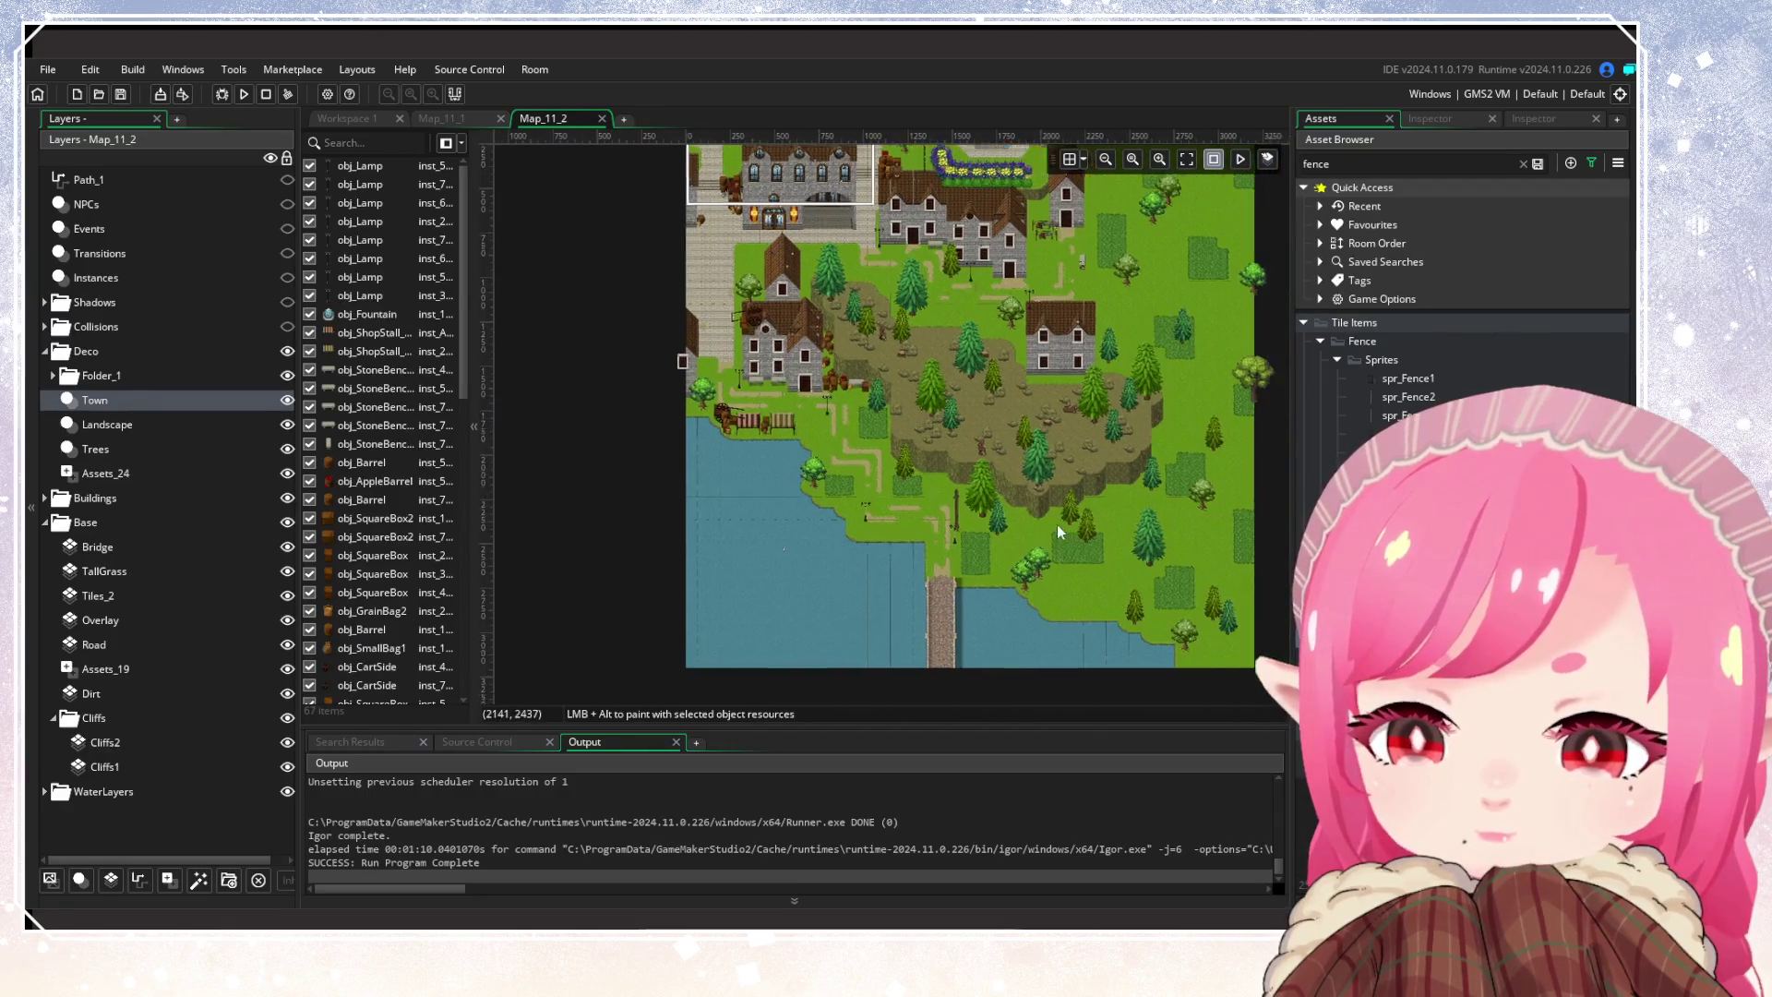
mouse_move(938, 386)
mouse_down()
mouse_move(967, 540)
mouse_move(989, 506)
mouse_up()
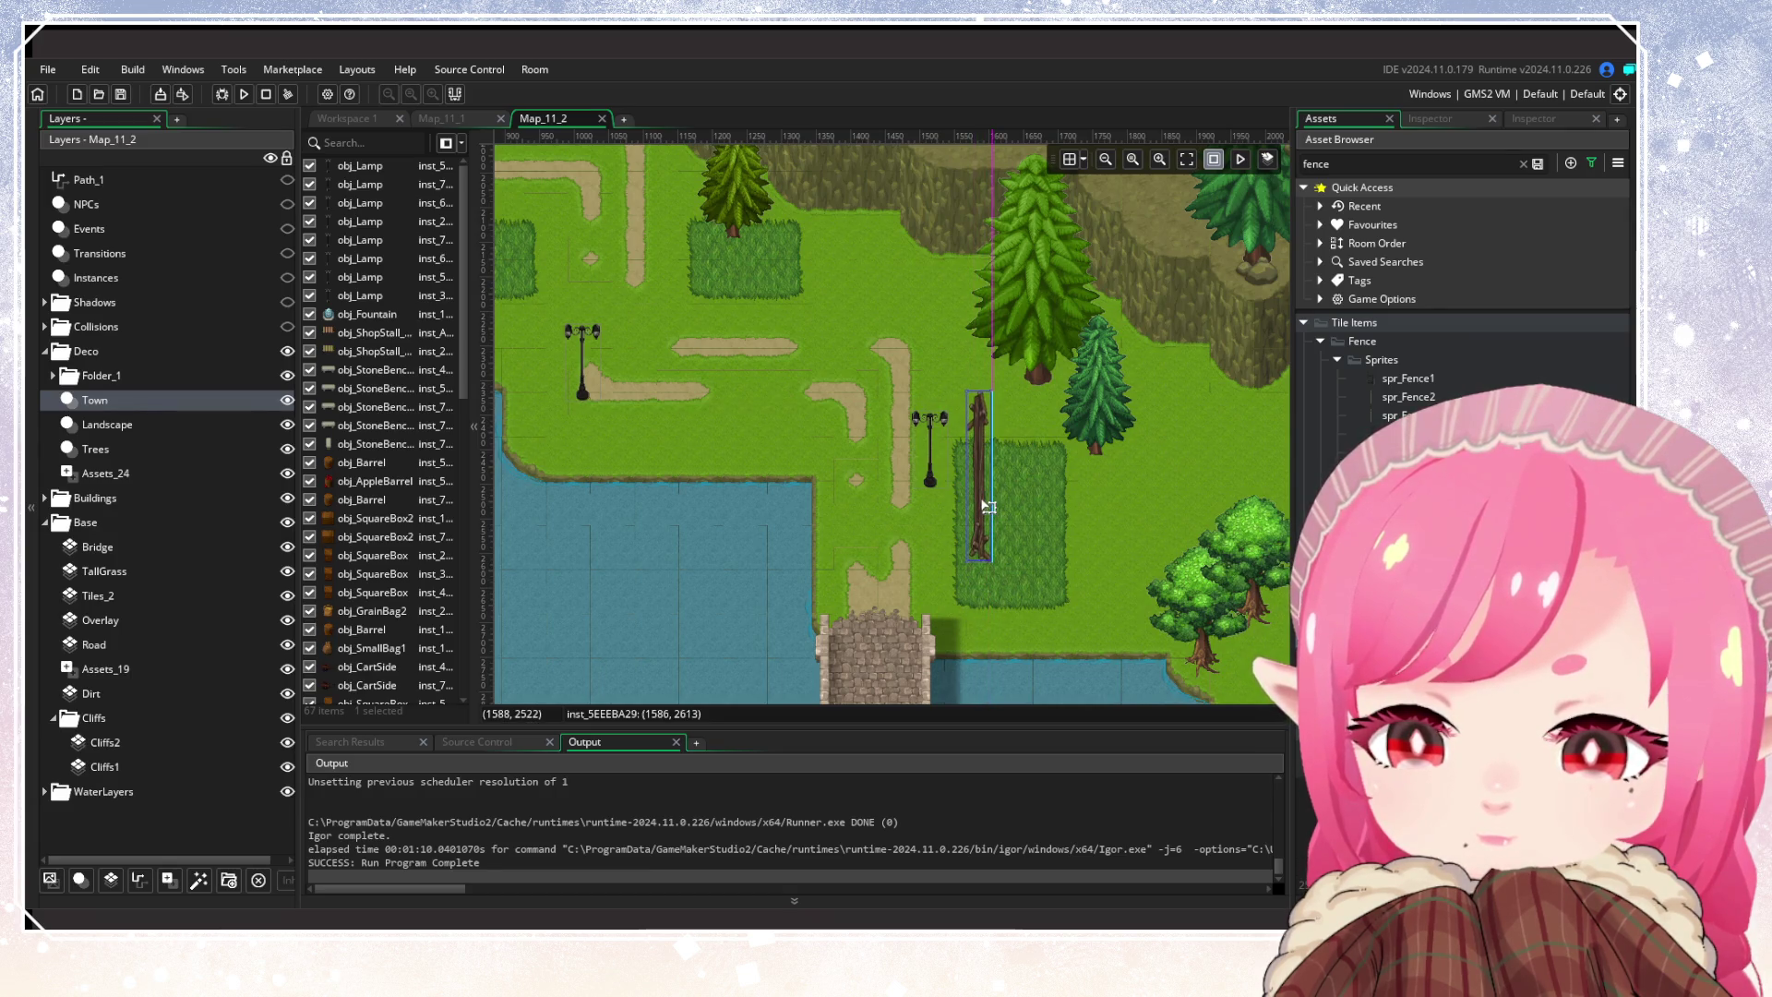
click(1121, 522)
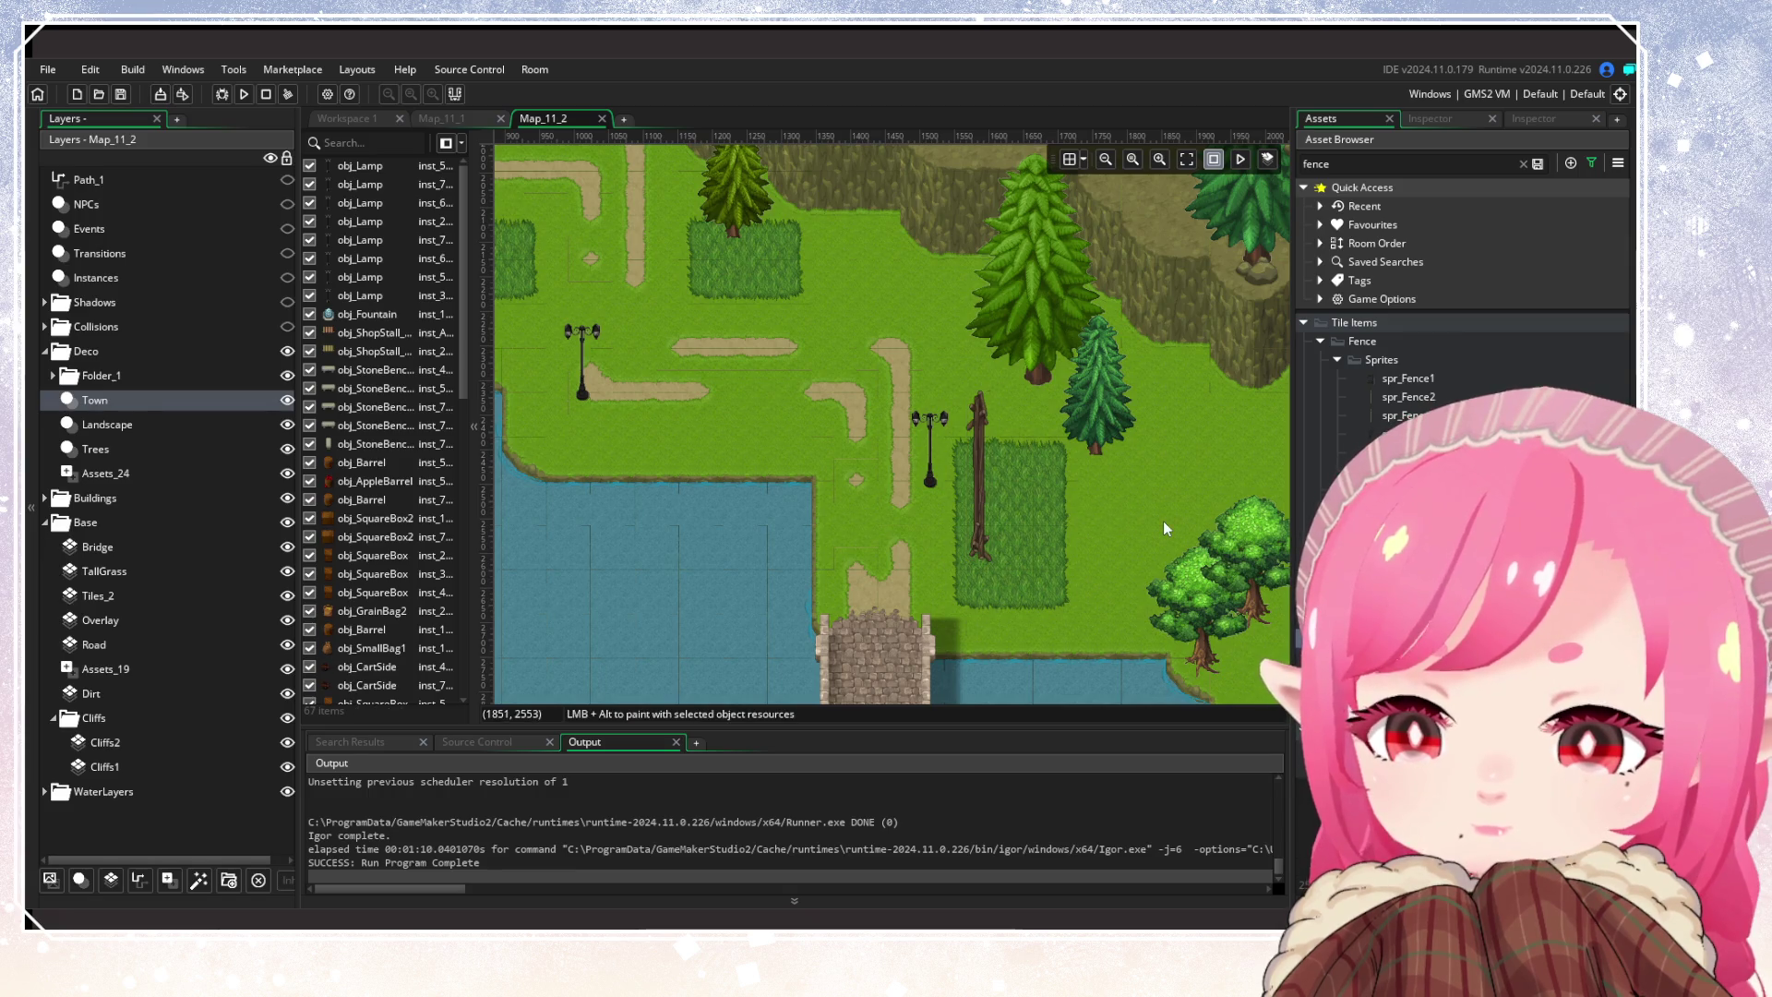
Nudge the fence log upward and paint a second fence log on the grass
scroll(1161, 518, down, 3)
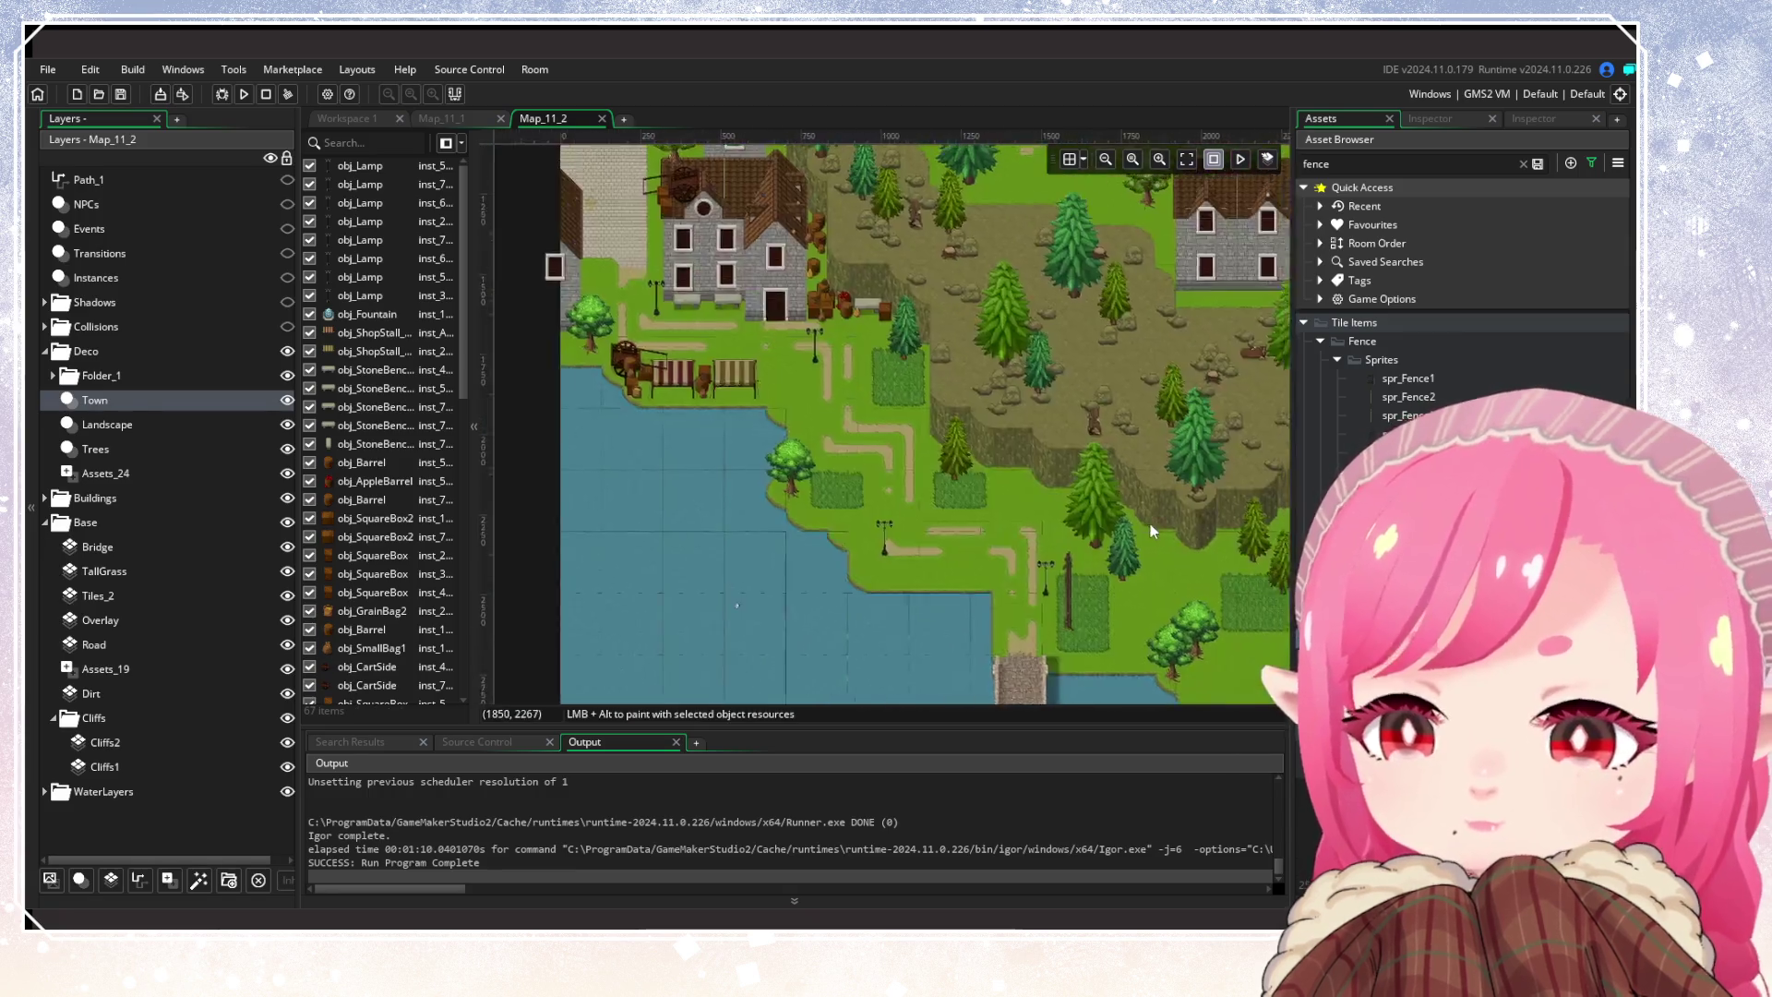
scroll(950, 406, up, 3)
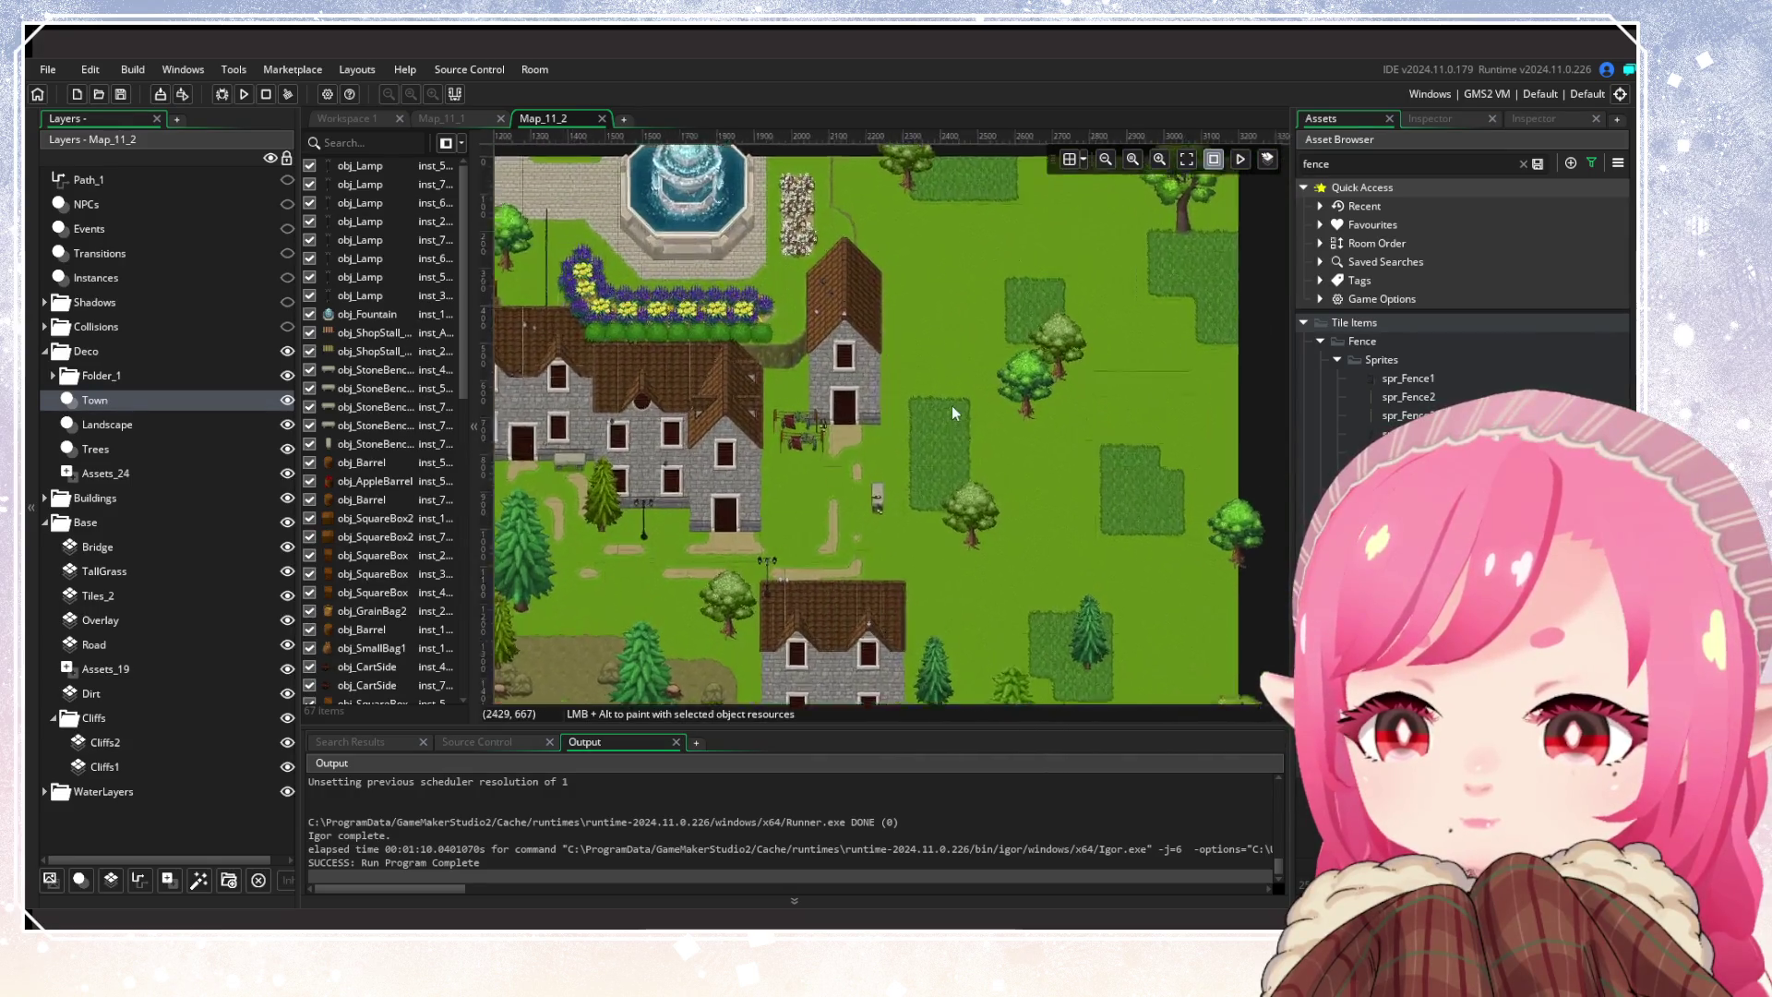
drag(888, 508, 885, 490)
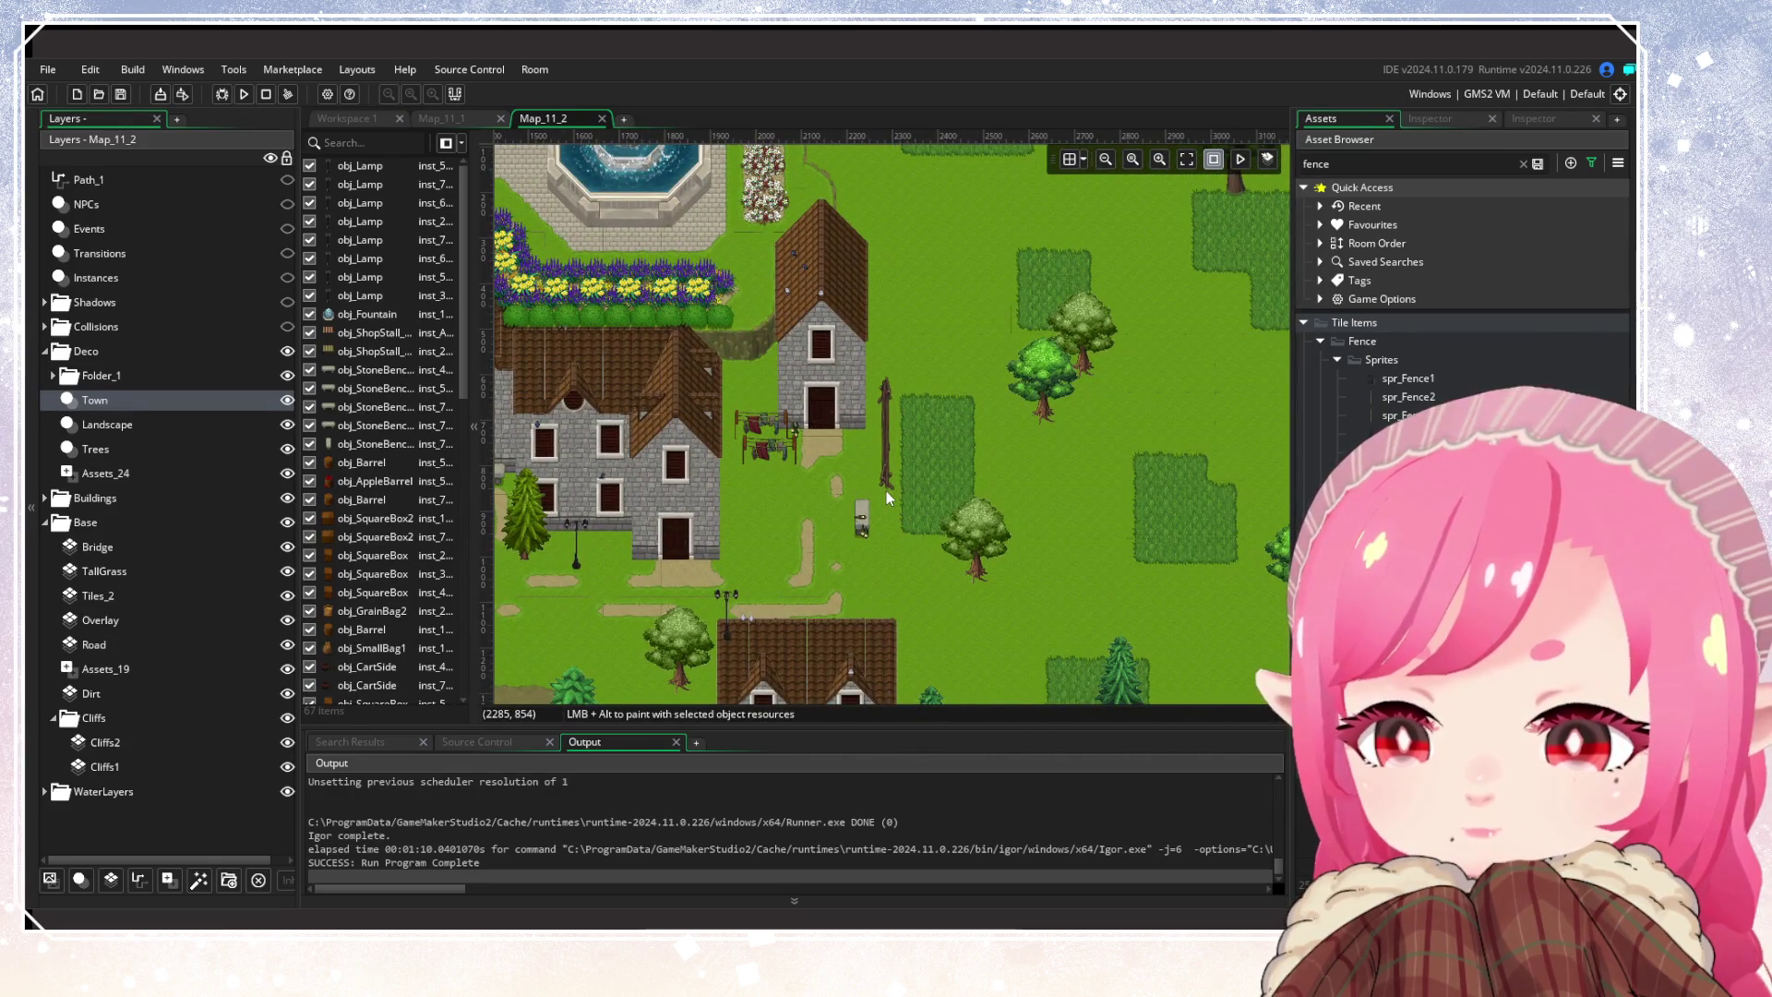
scroll(917, 498, down, 3)
scroll(918, 505, down, 1)
alt+click(922, 539)
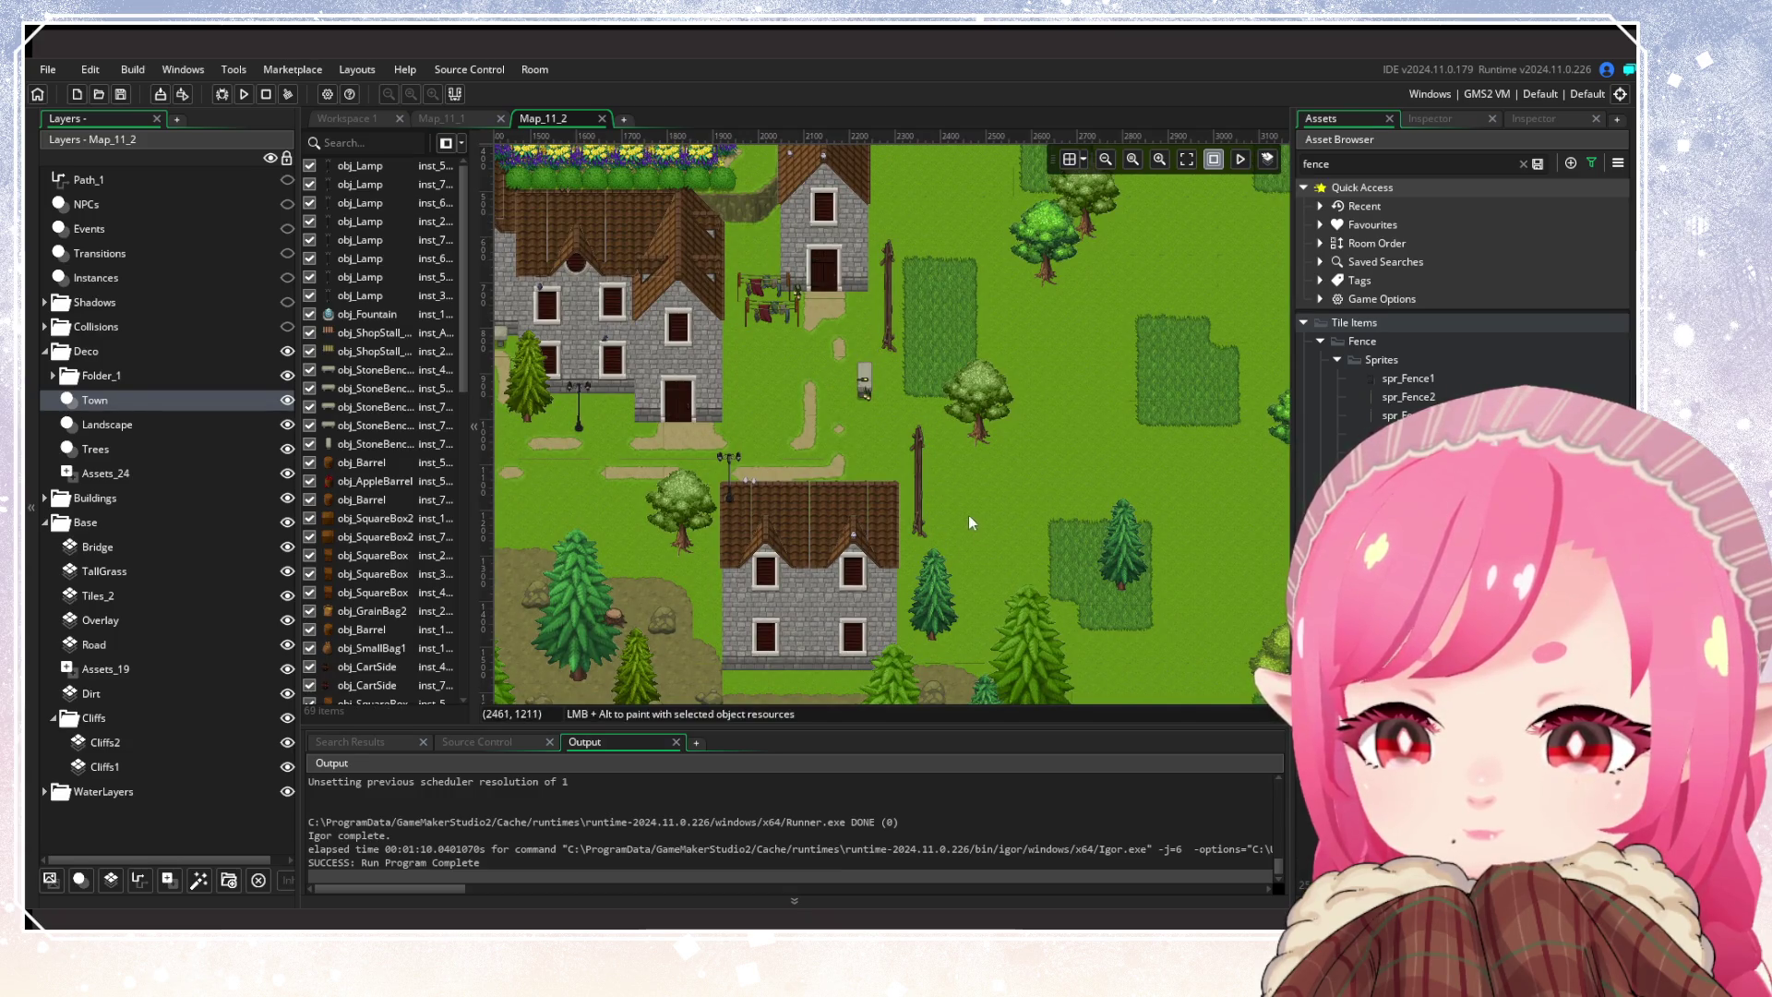
scroll(969, 523, down, 6)
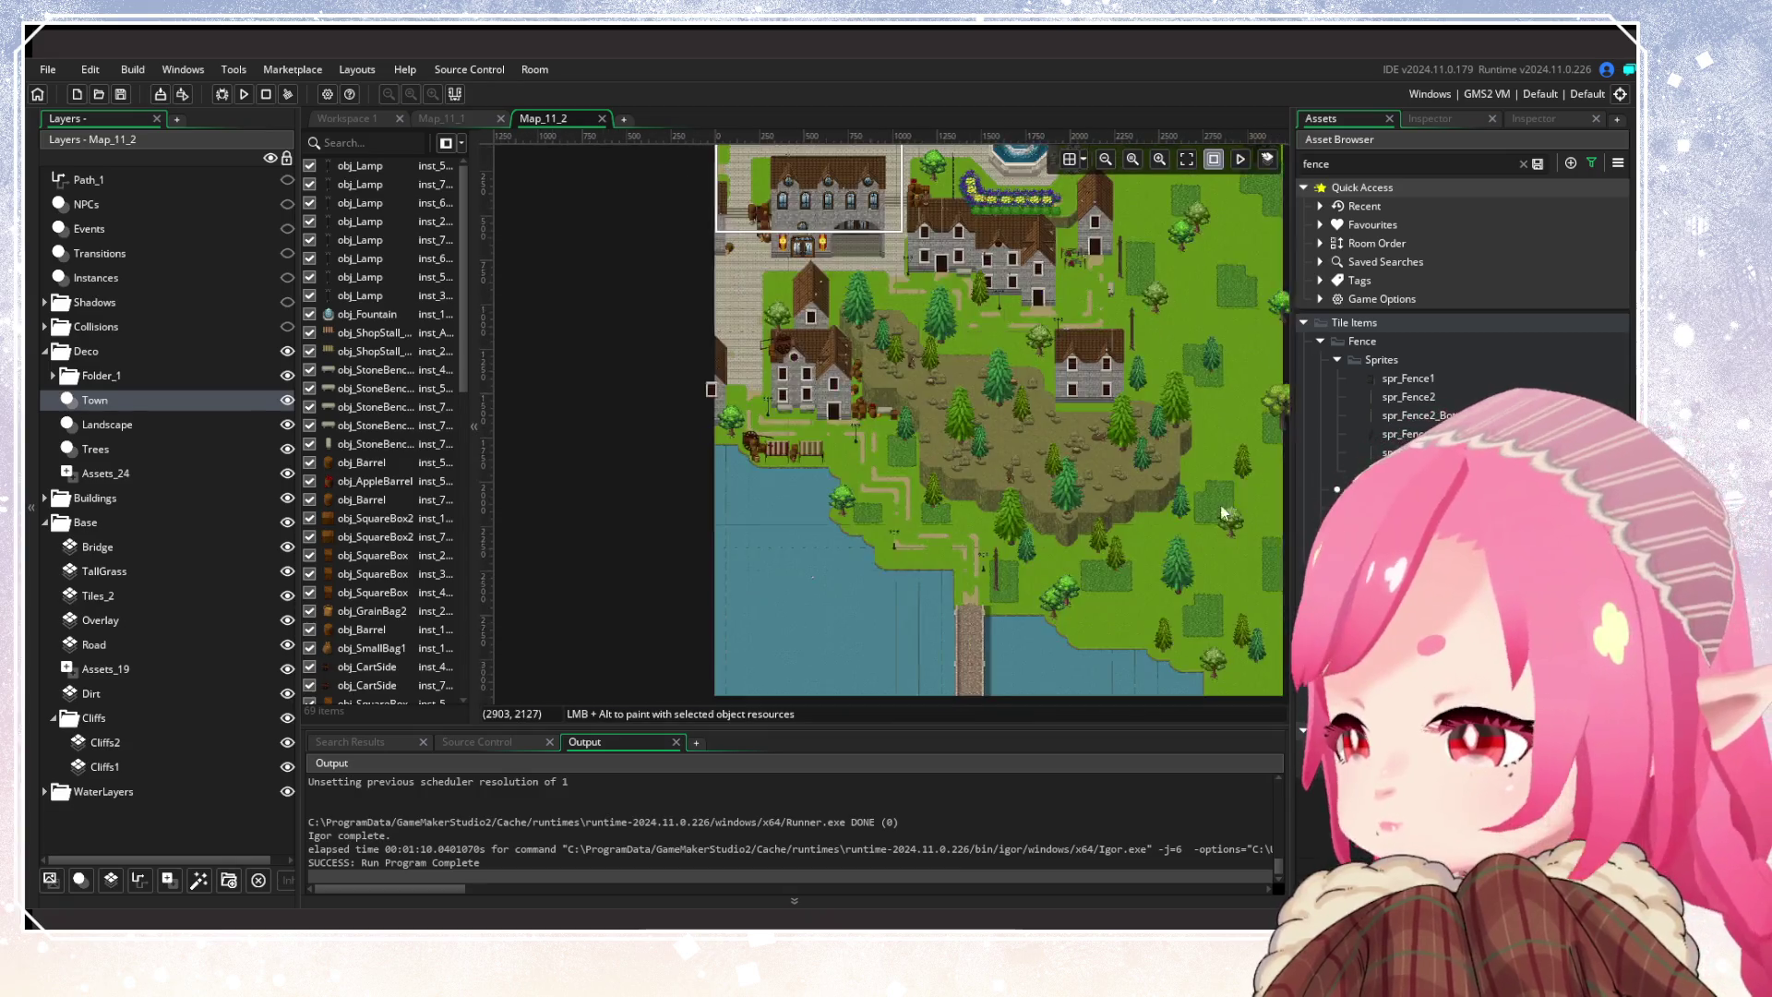
scroll(1199, 535, down, 1)
scroll(1104, 583, up, 5)
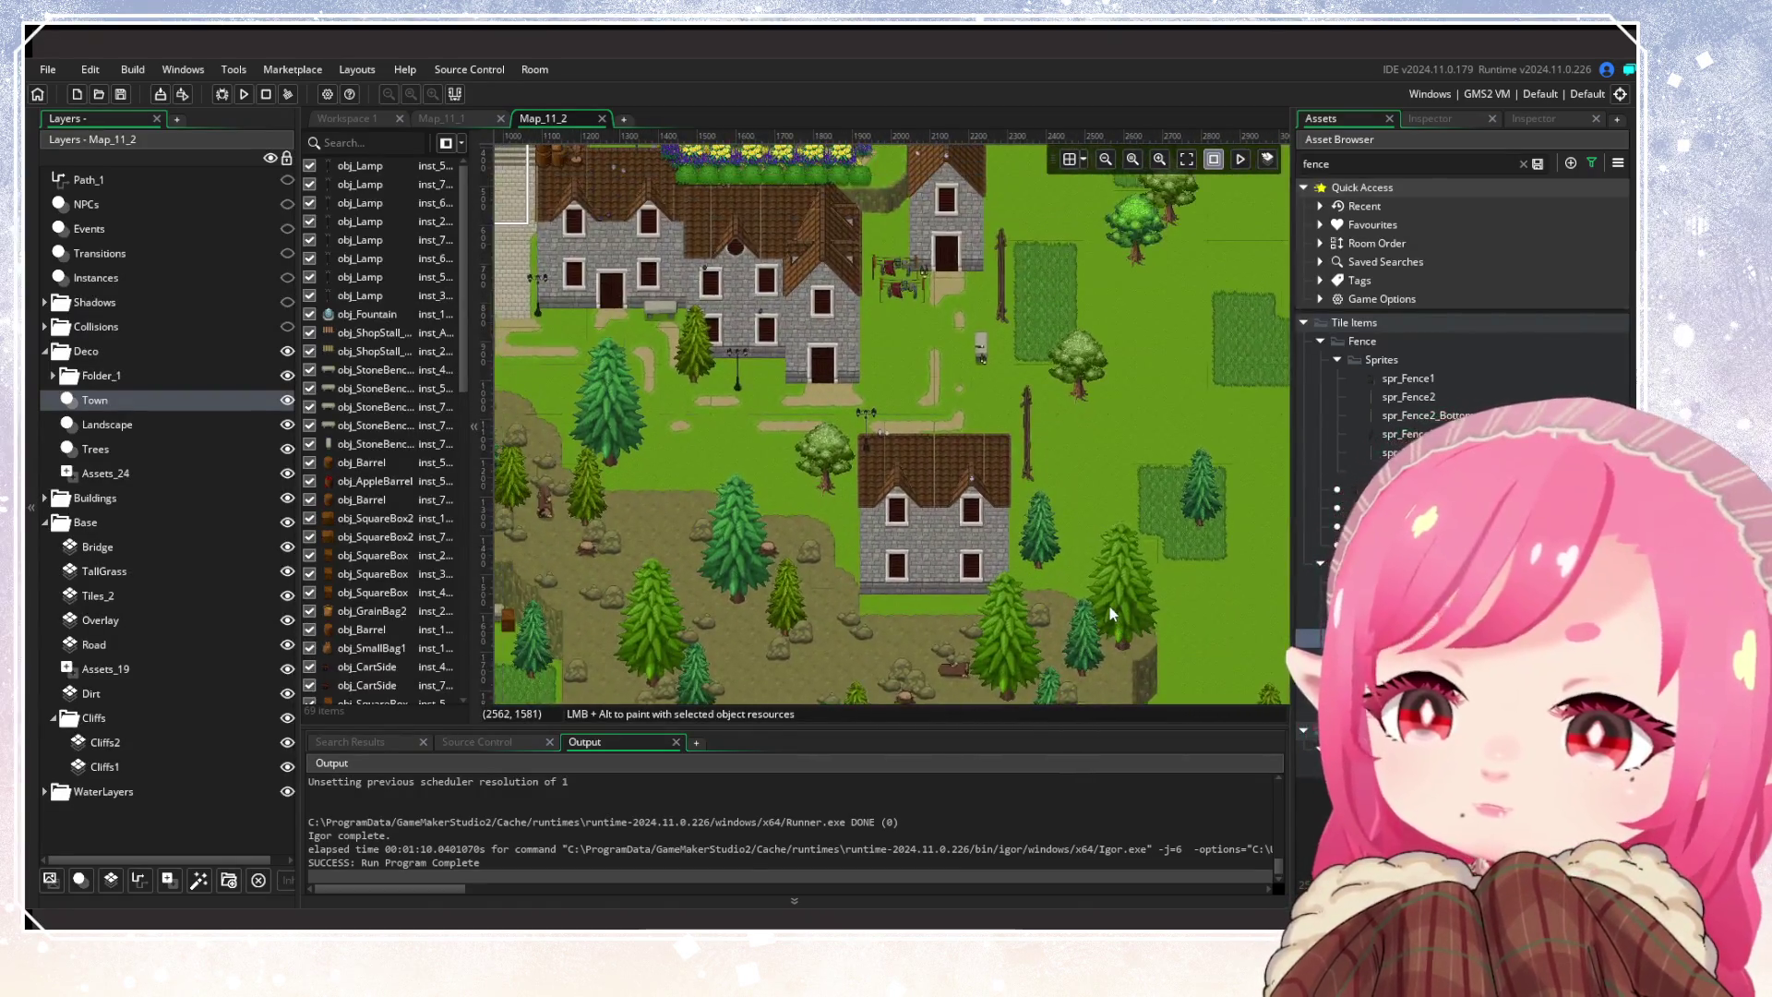
scroll(1110, 607, down, 1)
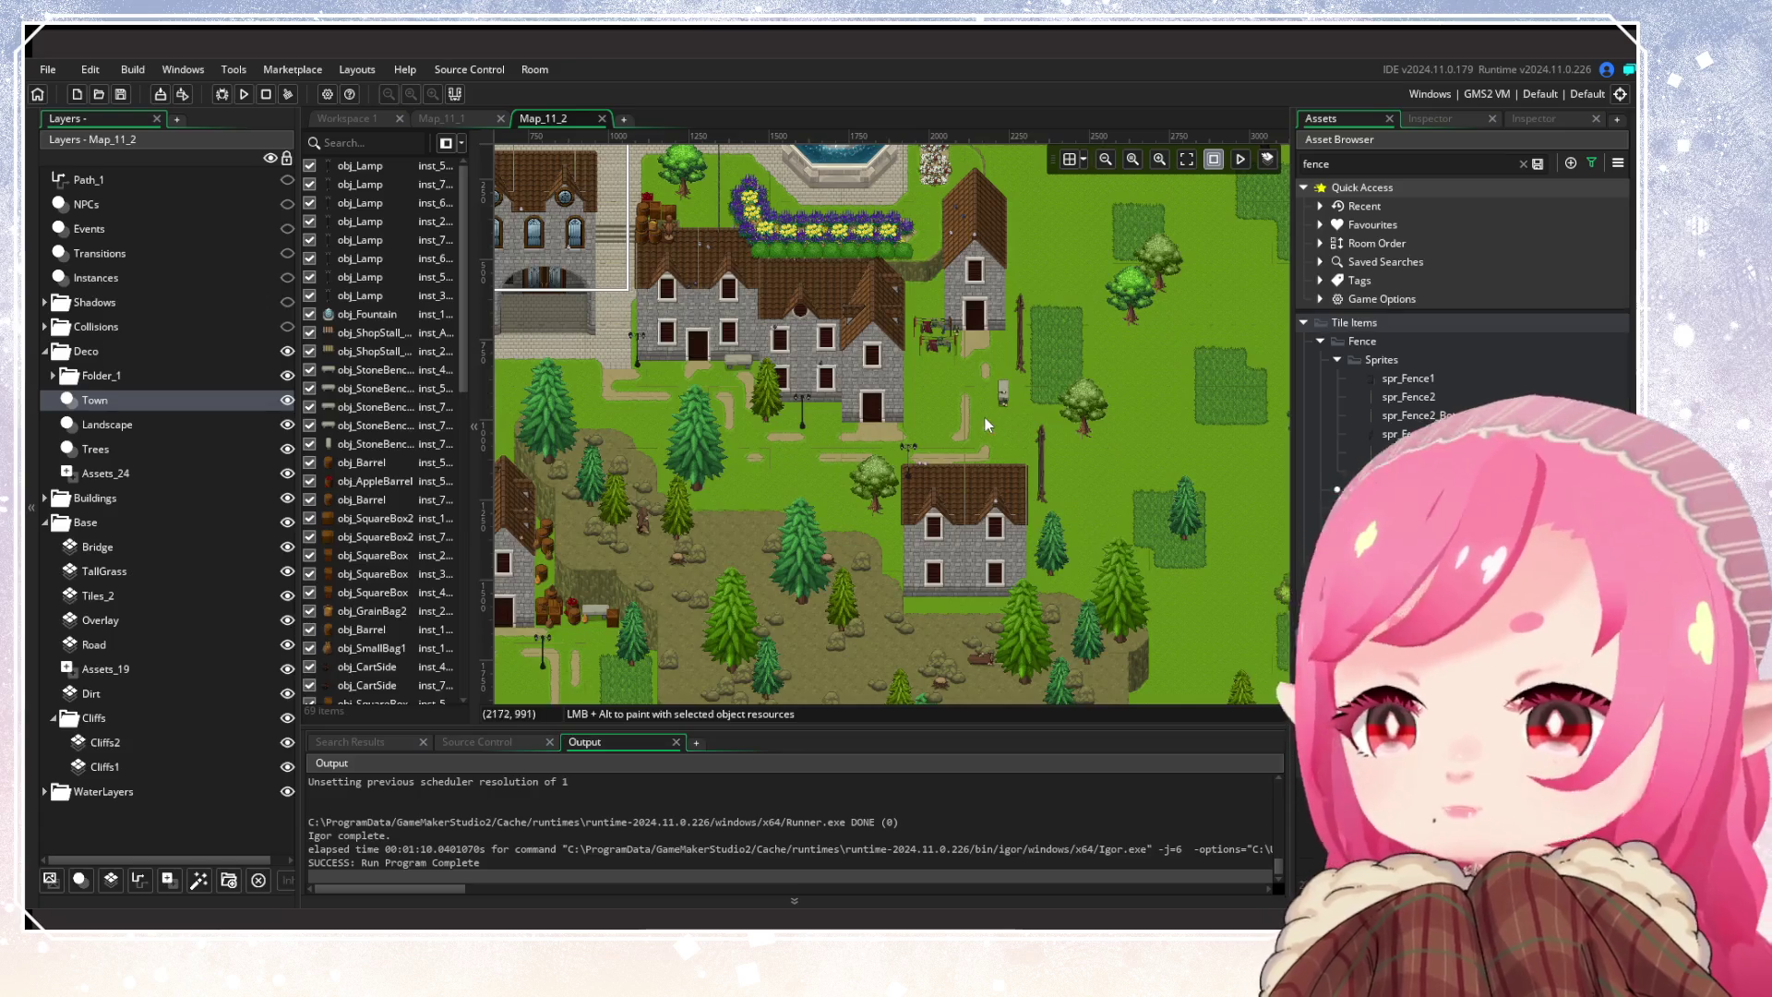
scroll(1063, 392, up, 2)
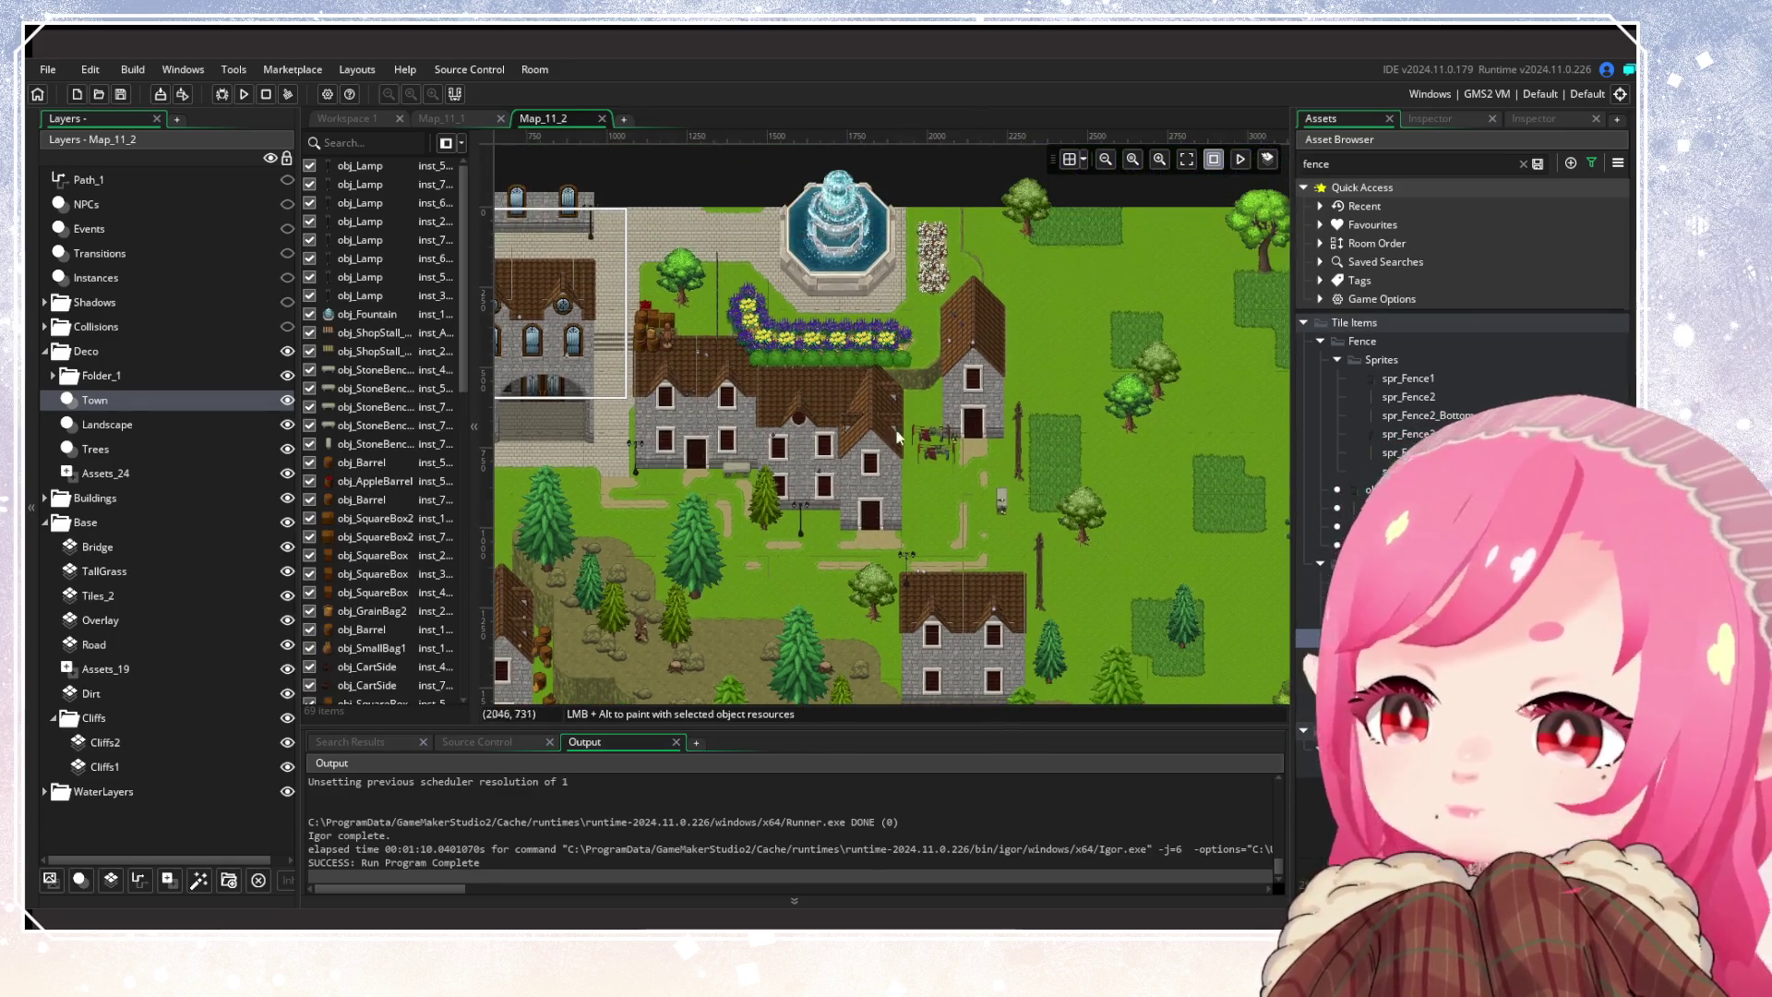
click(286, 278)
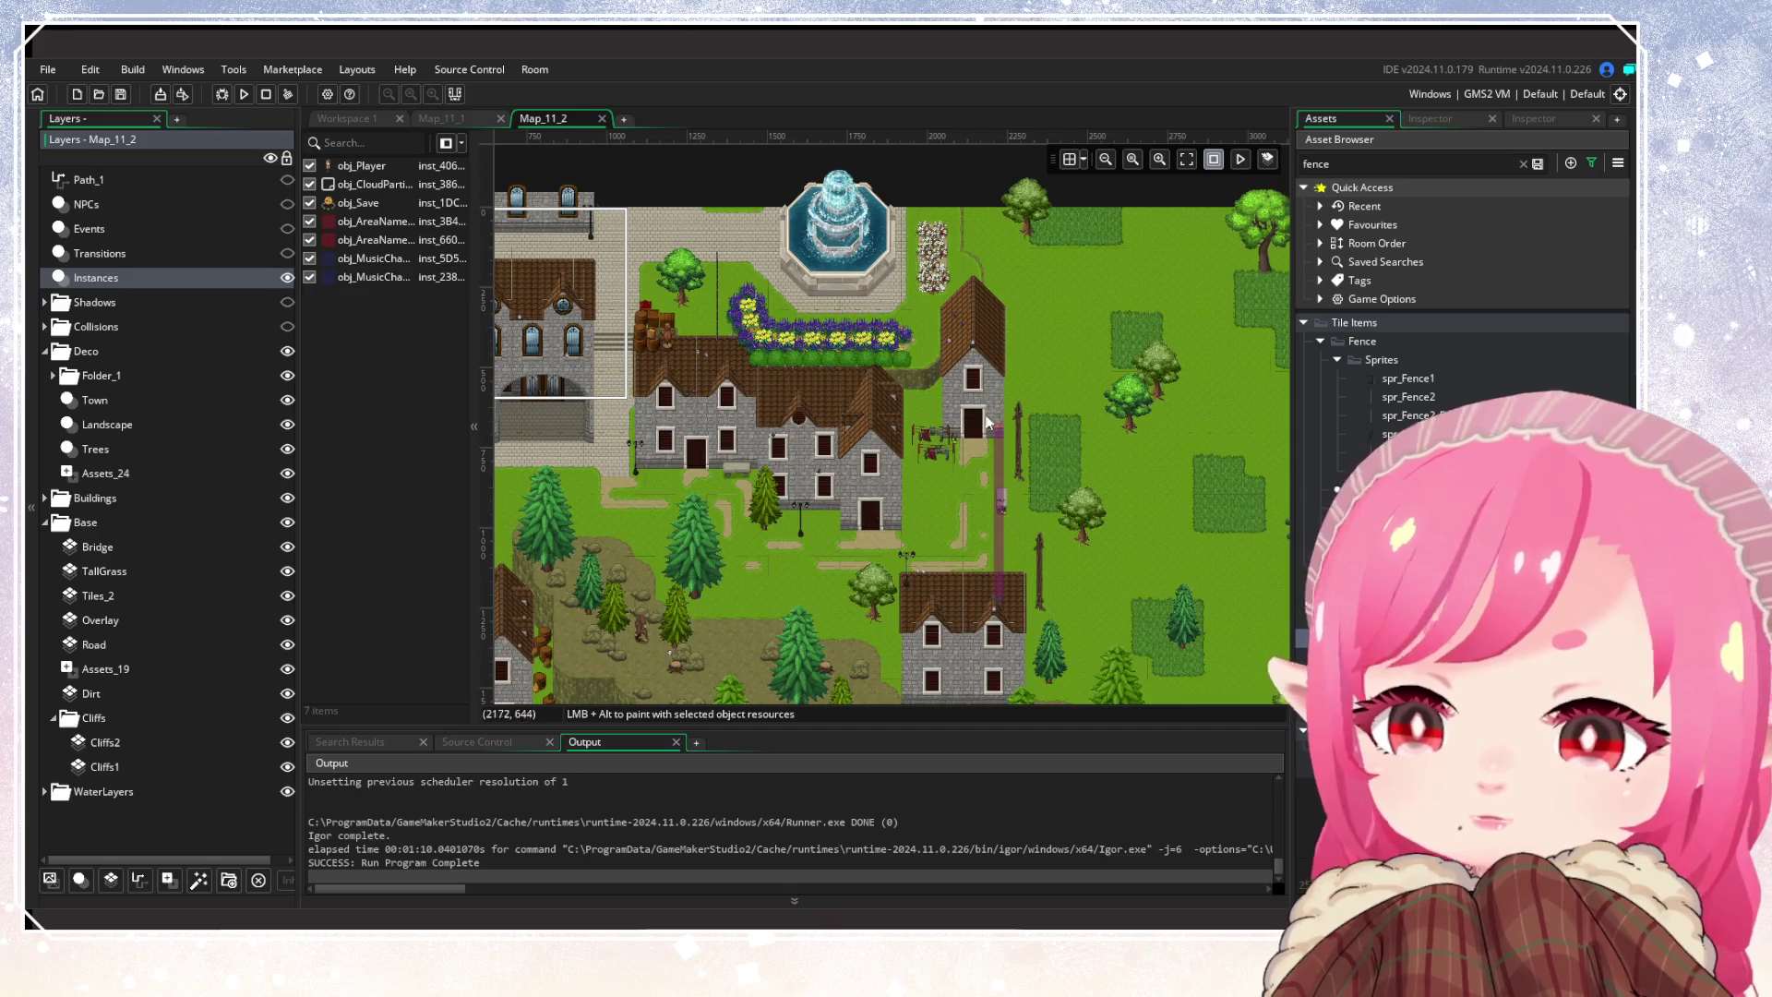
scroll(943, 347, down, 2)
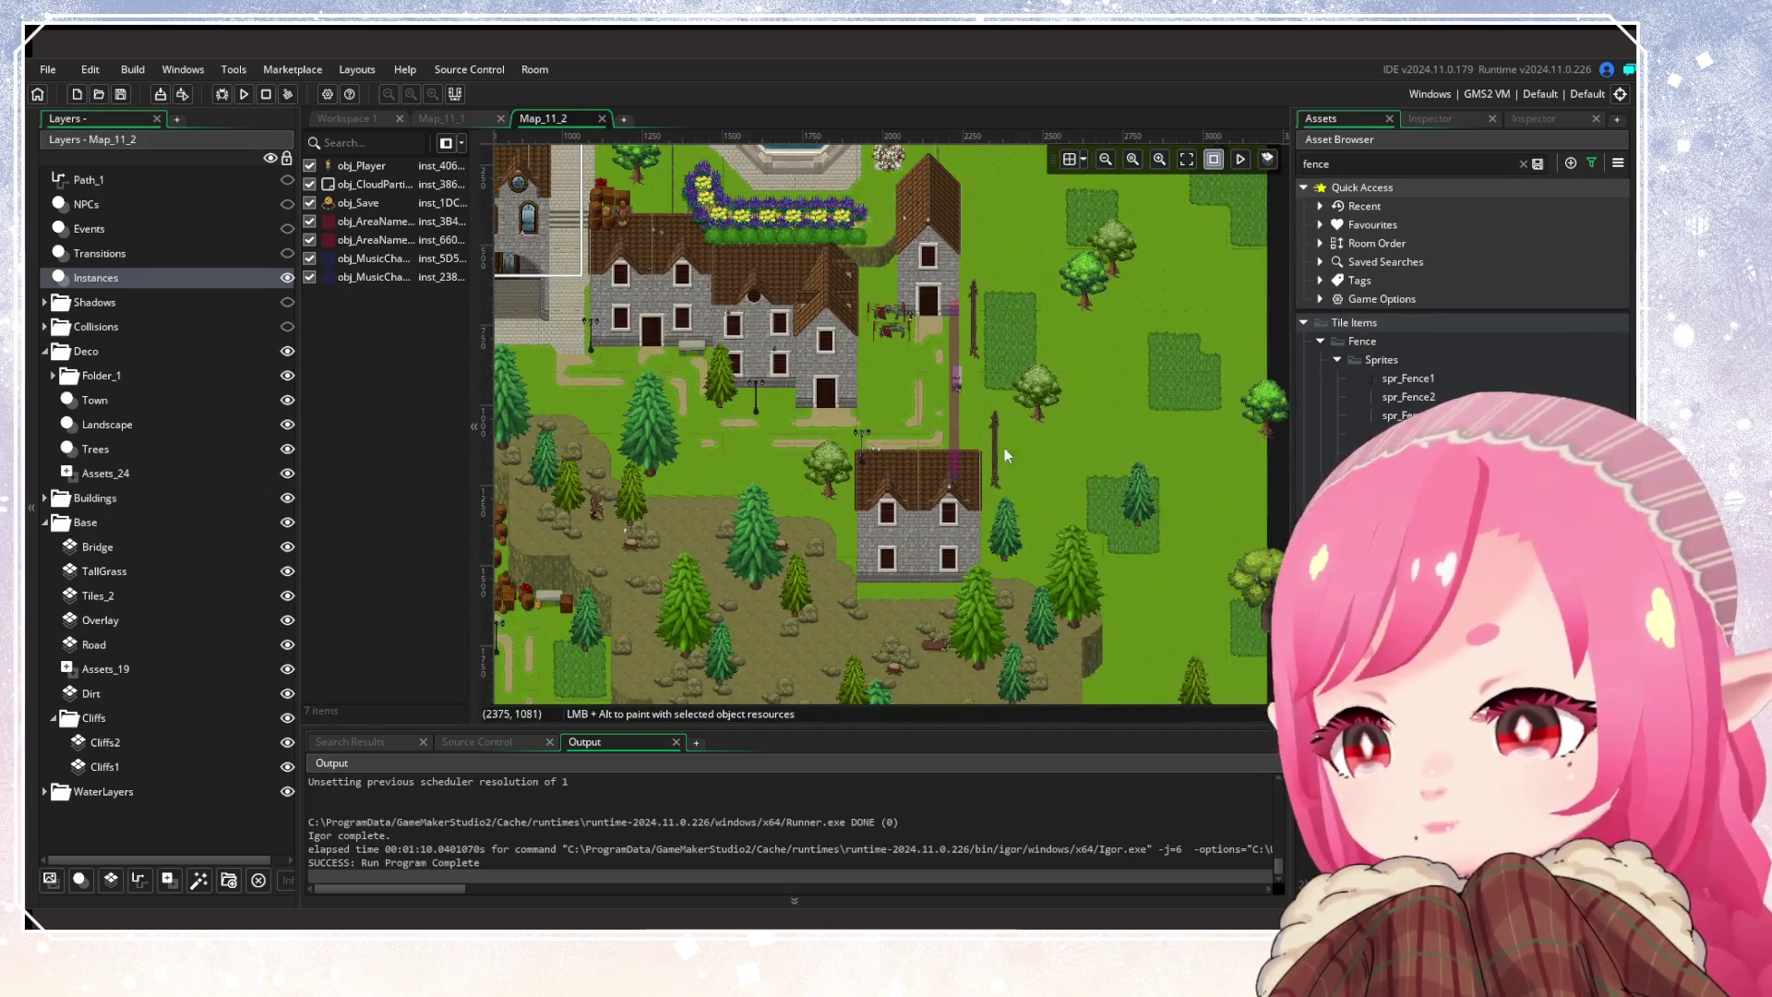
scroll(989, 375, down, 6)
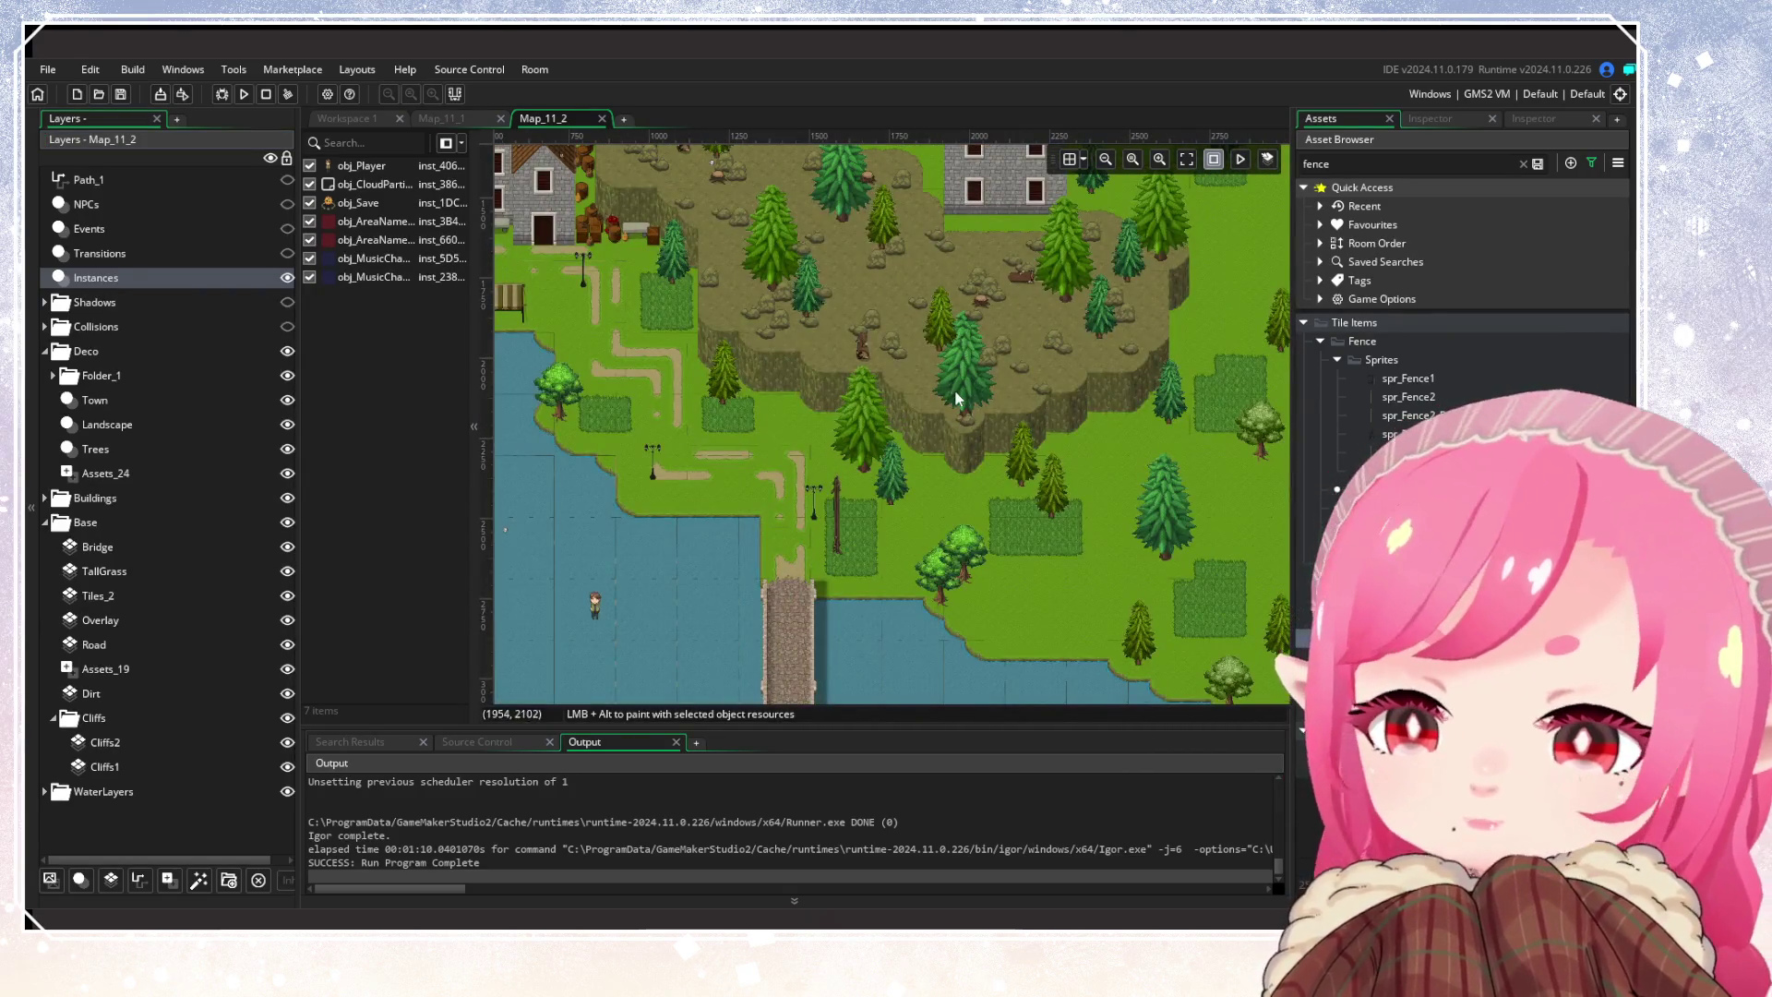
click(287, 278)
click(287, 278)
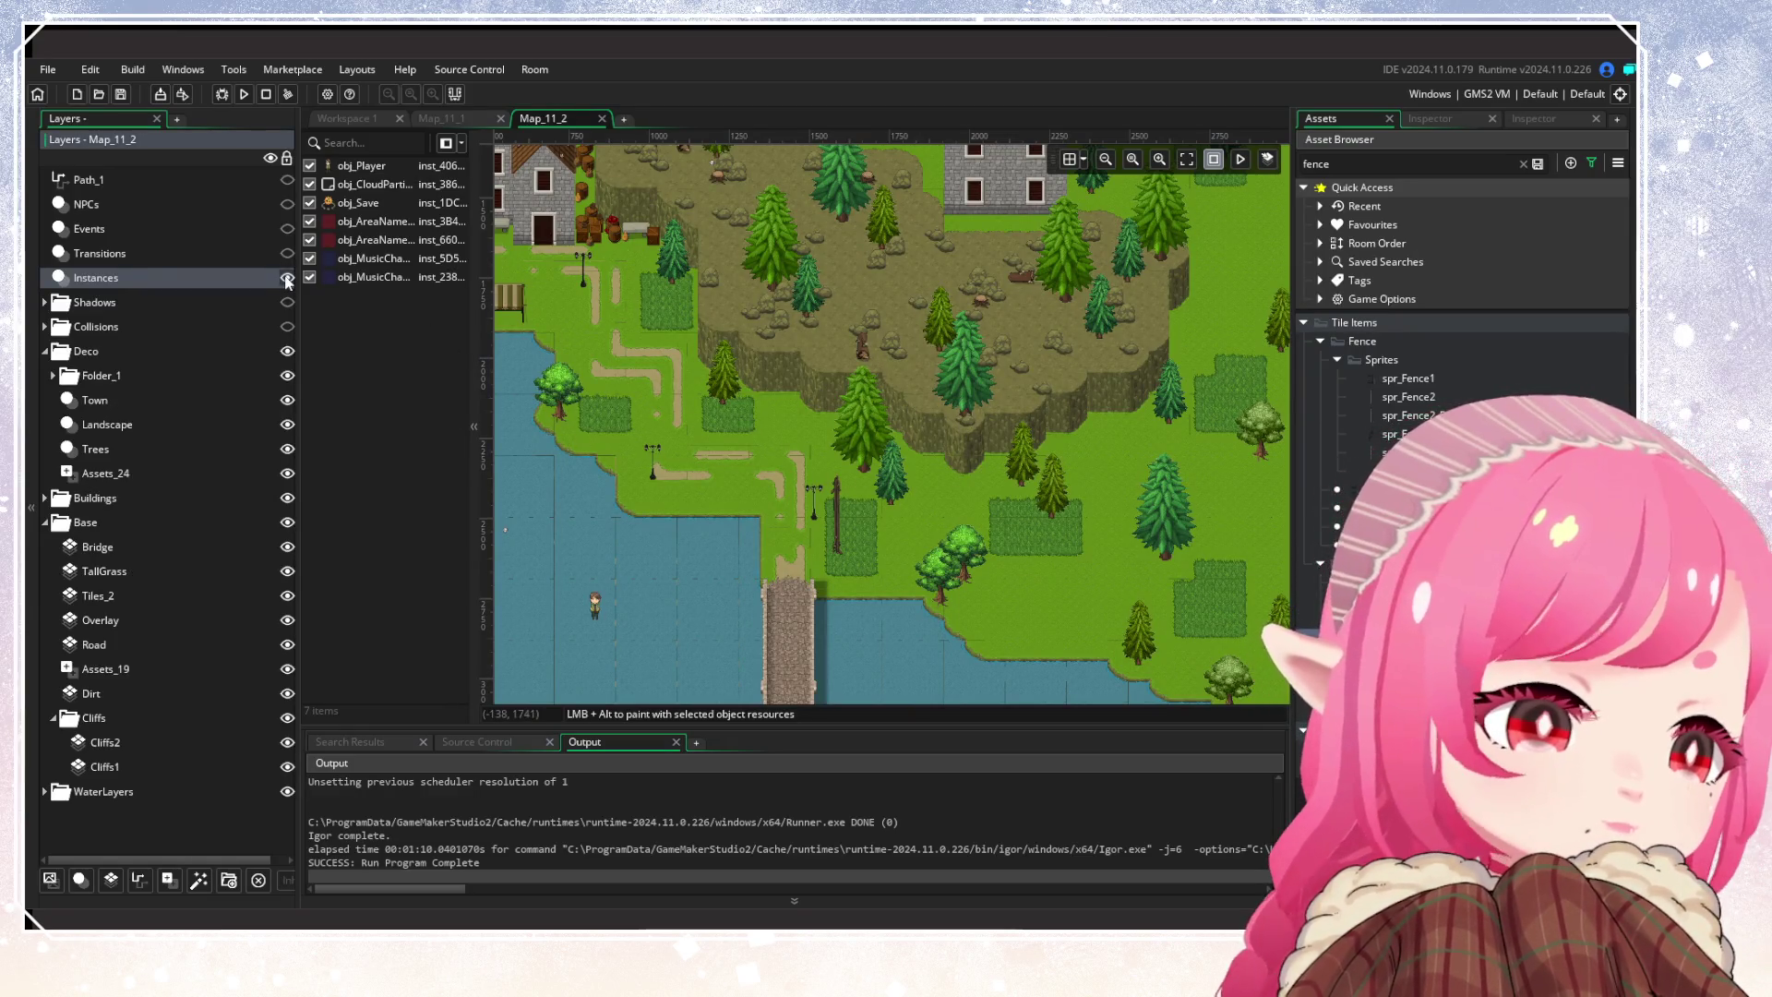
click(288, 229)
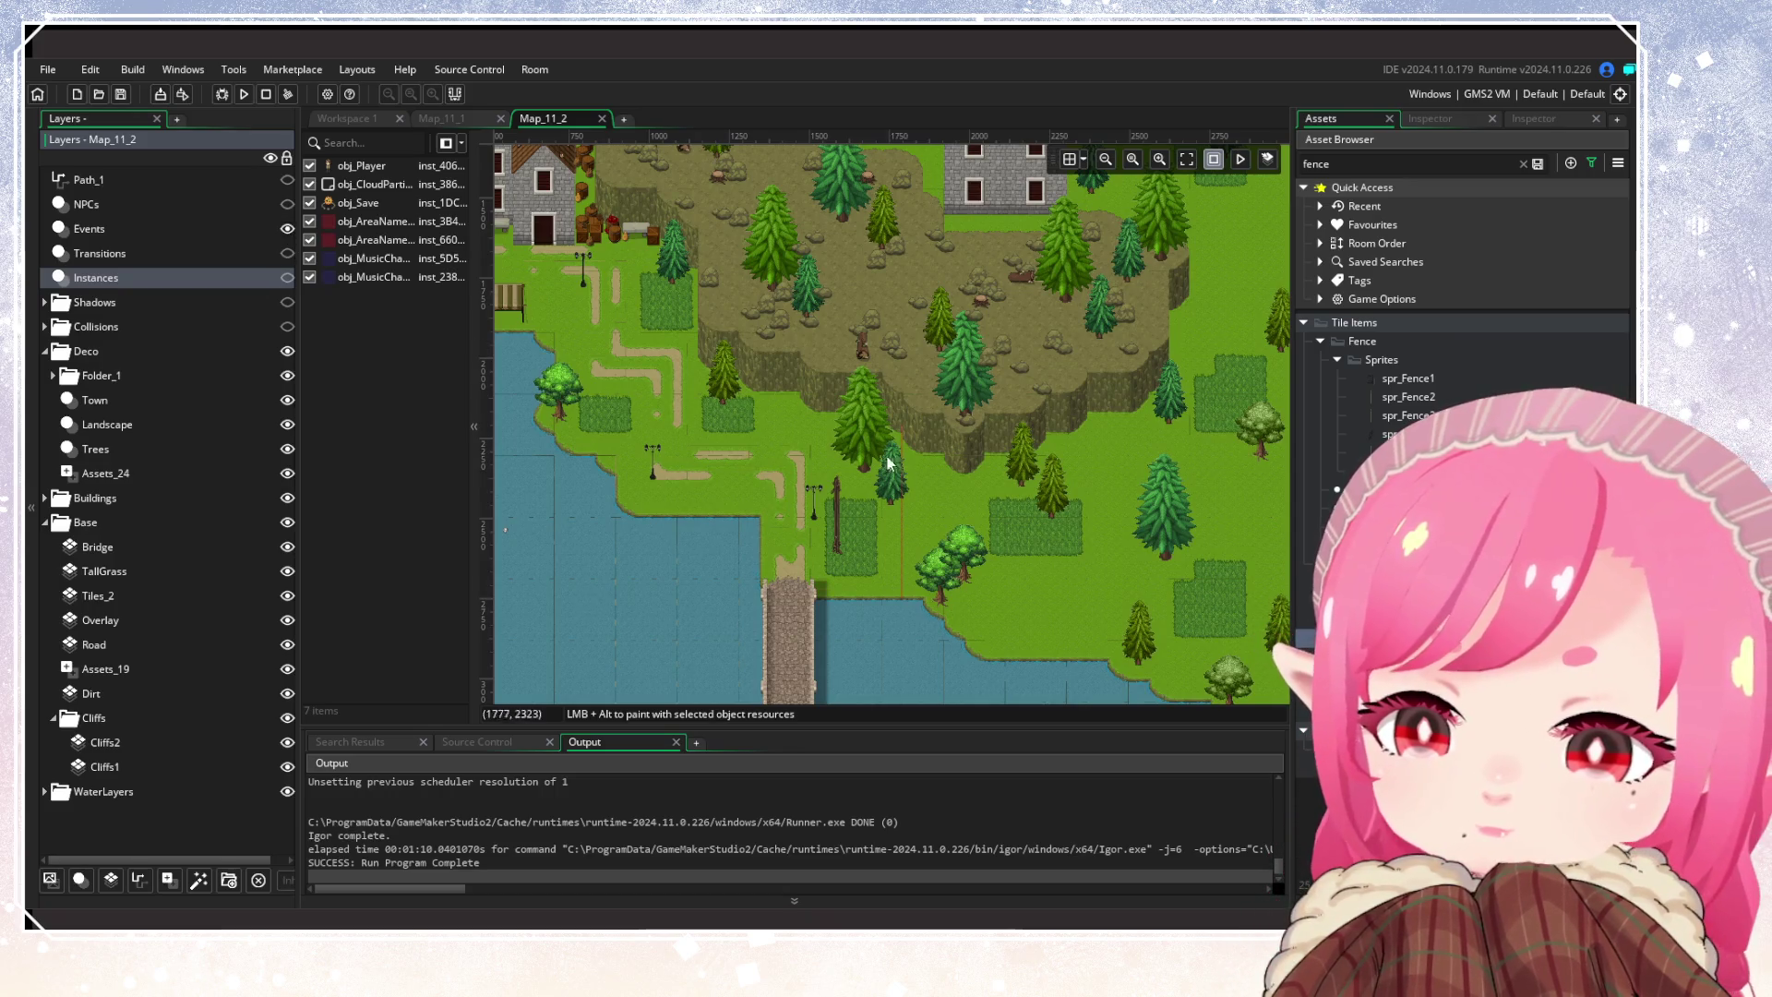
drag(947, 366, 884, 657)
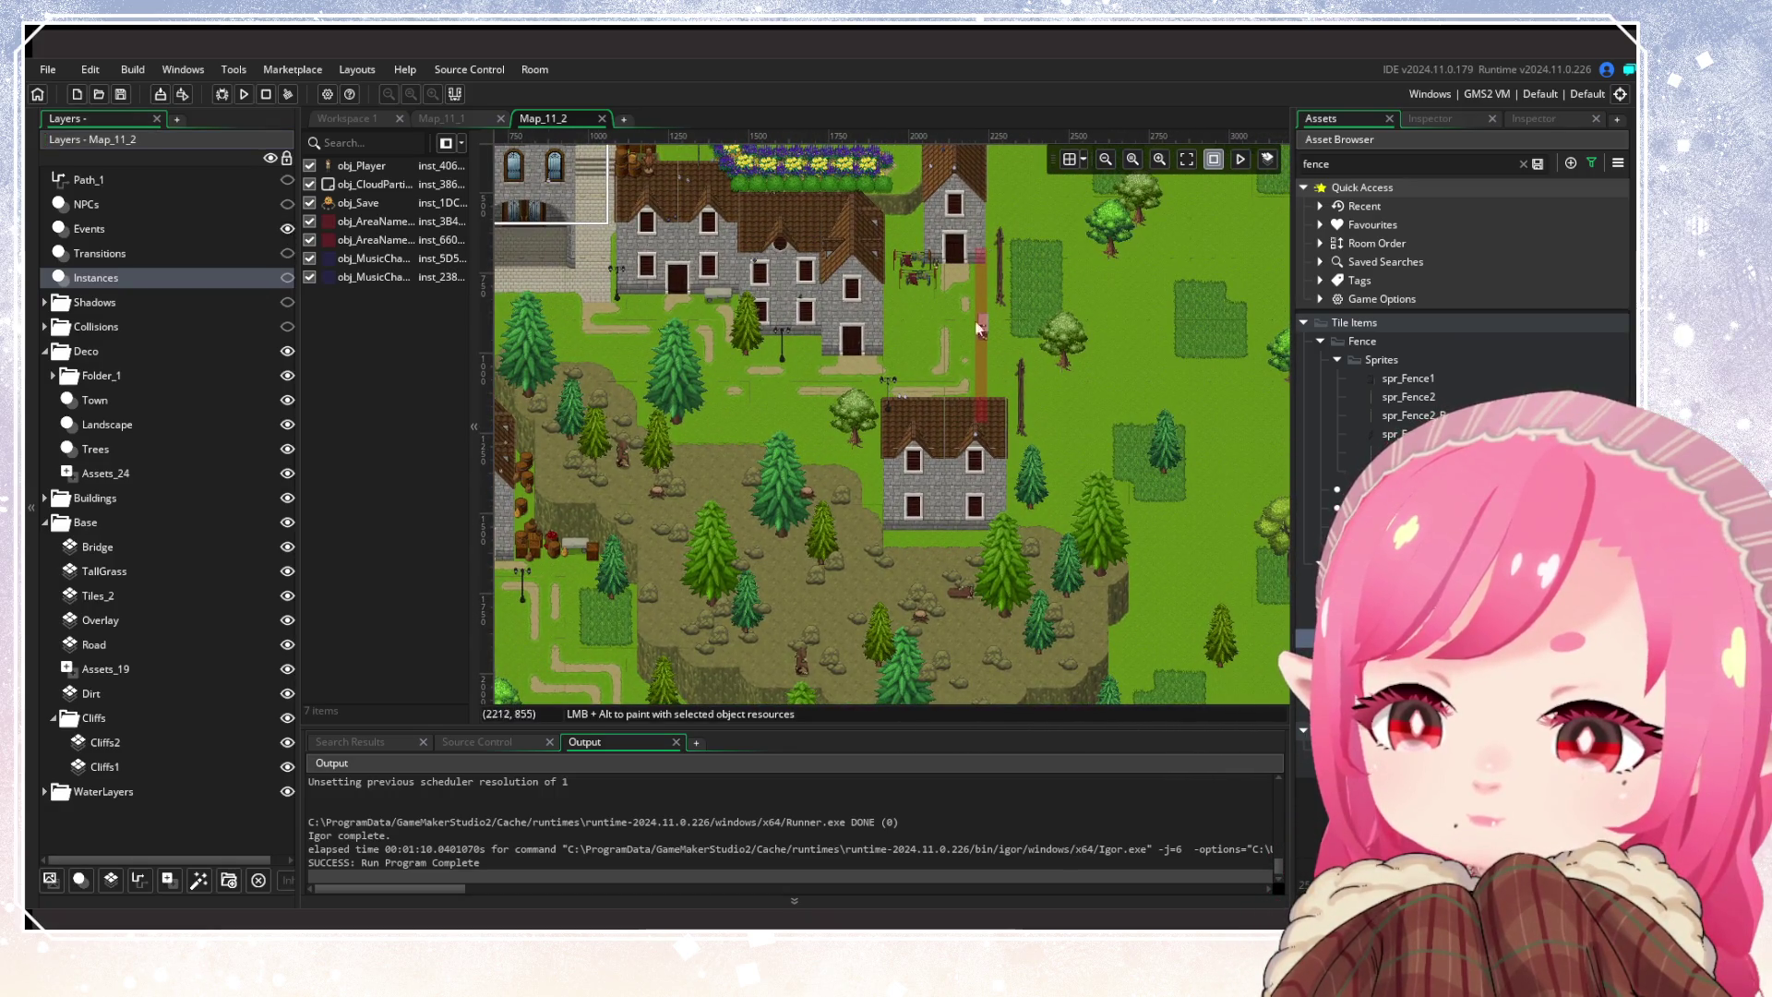
click(287, 230)
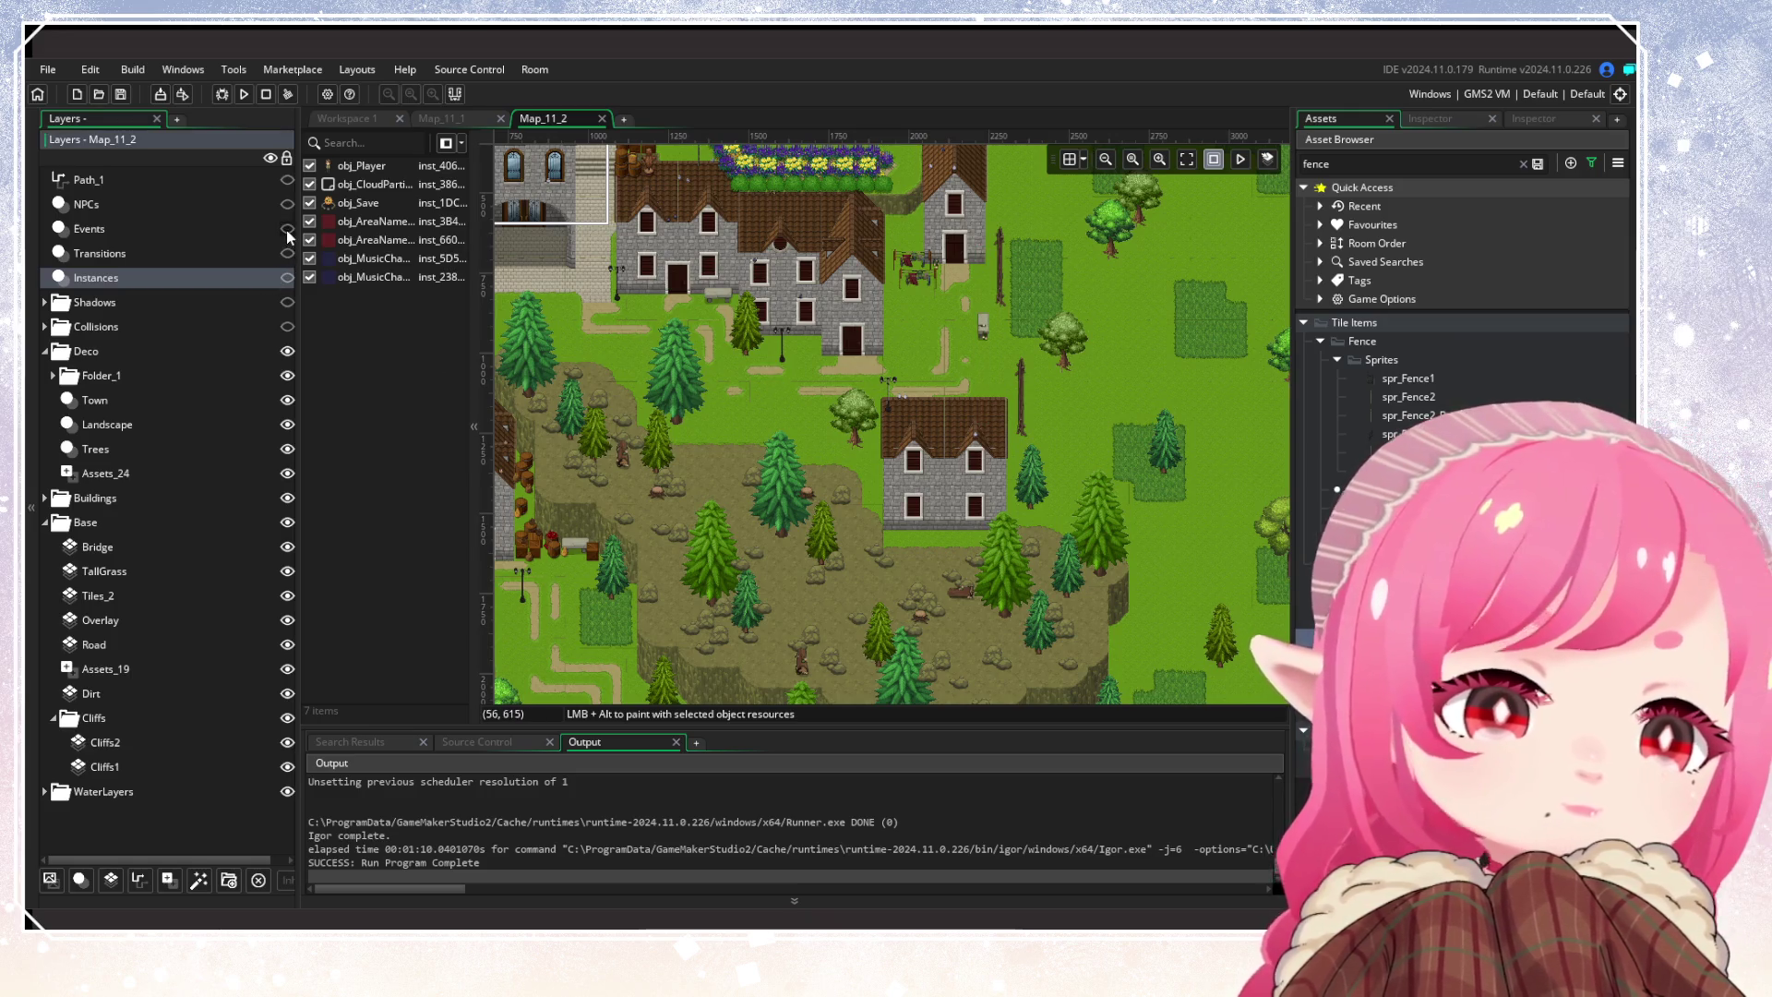
mouse_move(1126, 478)
mouse_down()
mouse_move(1184, 591)
mouse_move(1093, 701)
mouse_move(950, 613)
mouse_move(1021, 496)
mouse_up()
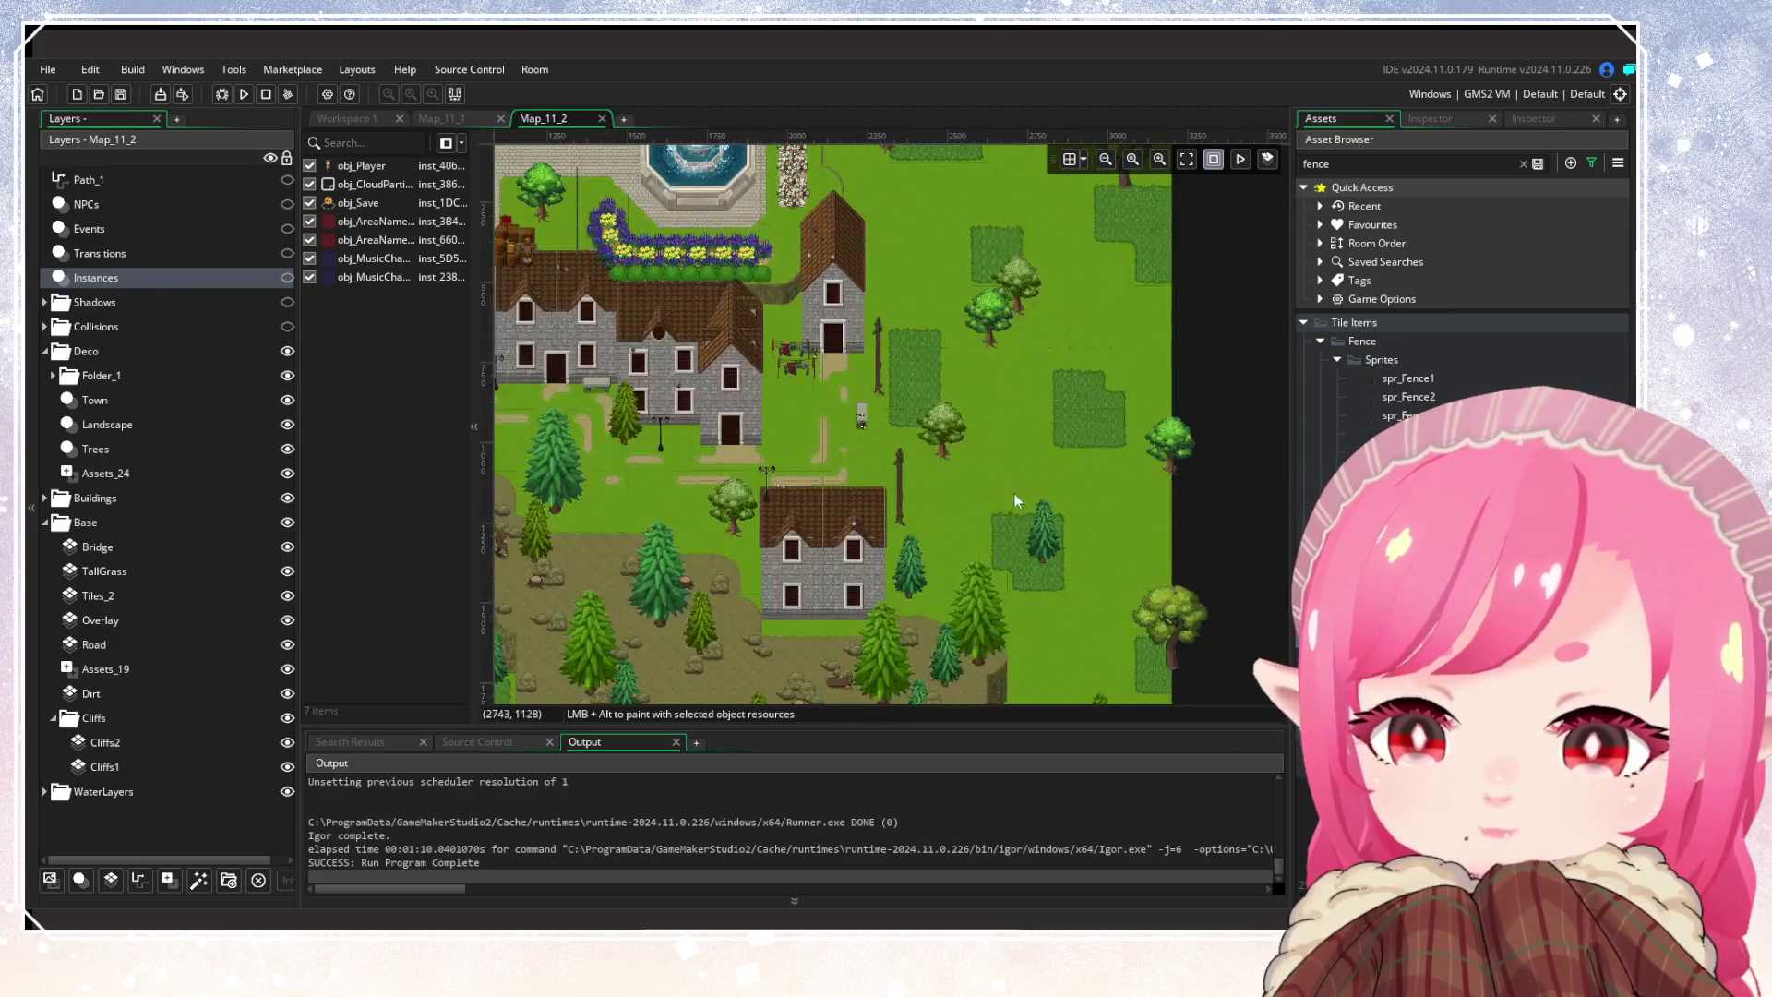
scroll(1020, 496, up, 2)
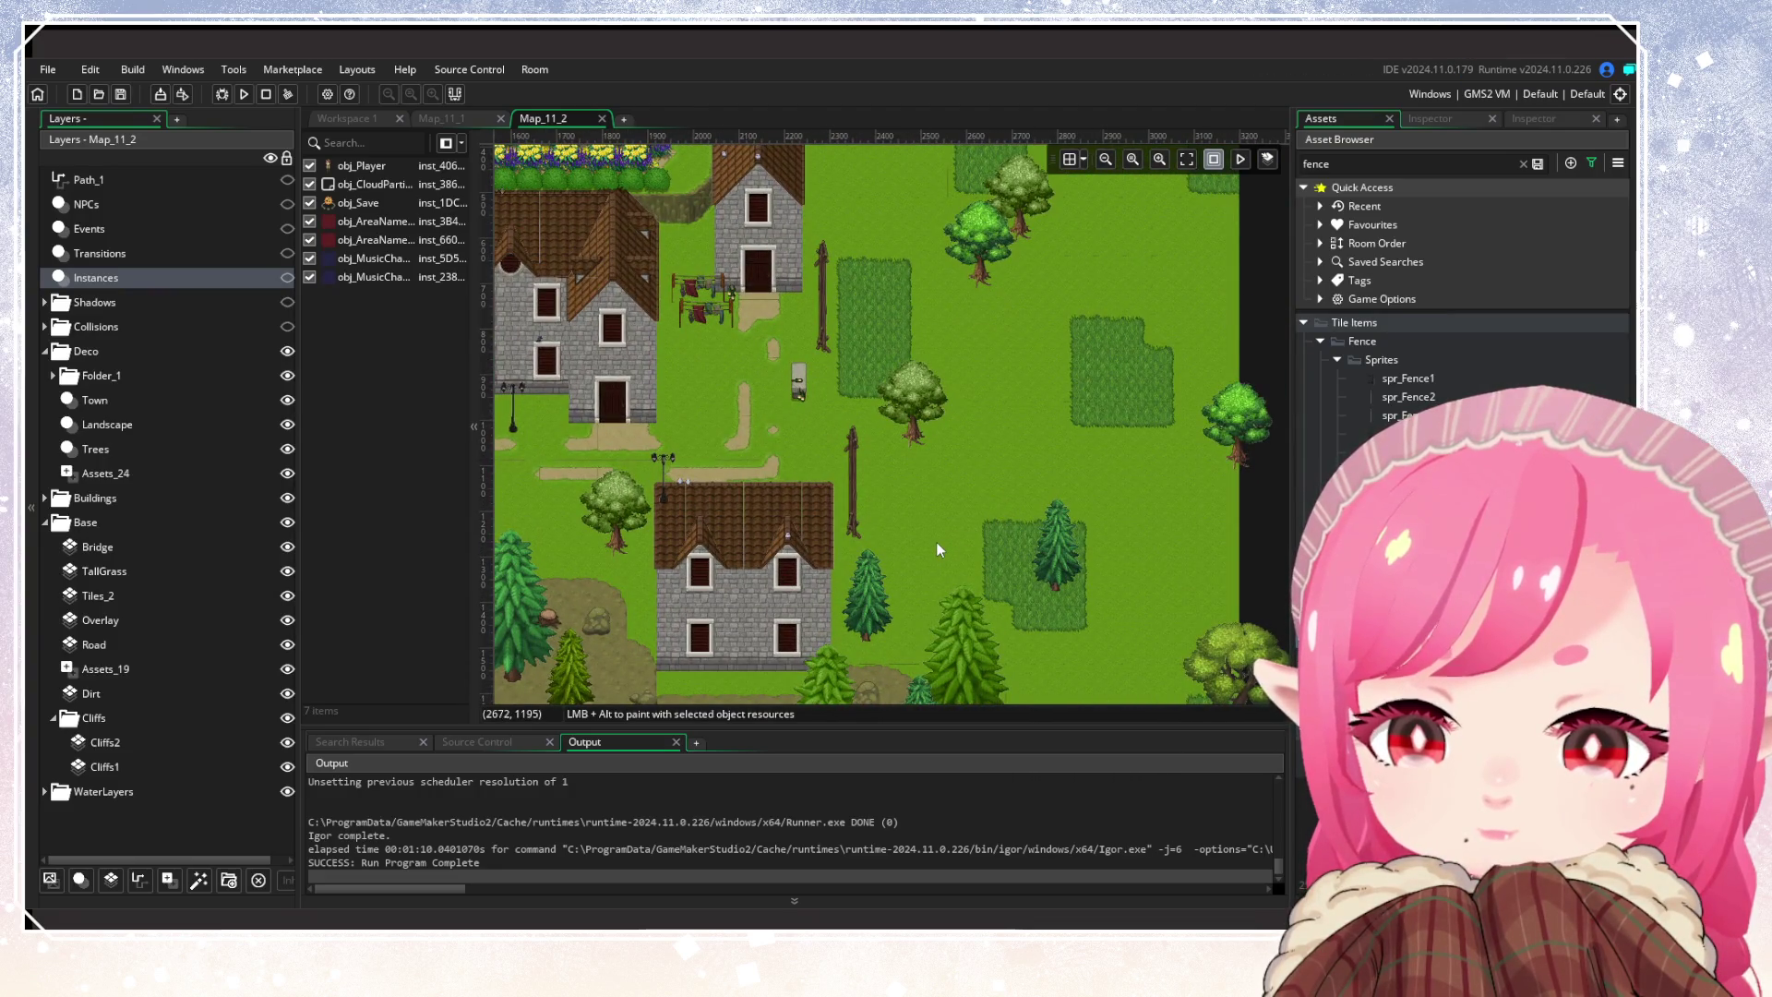
scroll(938, 548, down, 4)
mouse_move(978, 417)
mouse_down()
mouse_move(1249, 329)
mouse_move(1044, 408)
mouse_move(1107, 390)
mouse_move(1214, 478)
mouse_up()
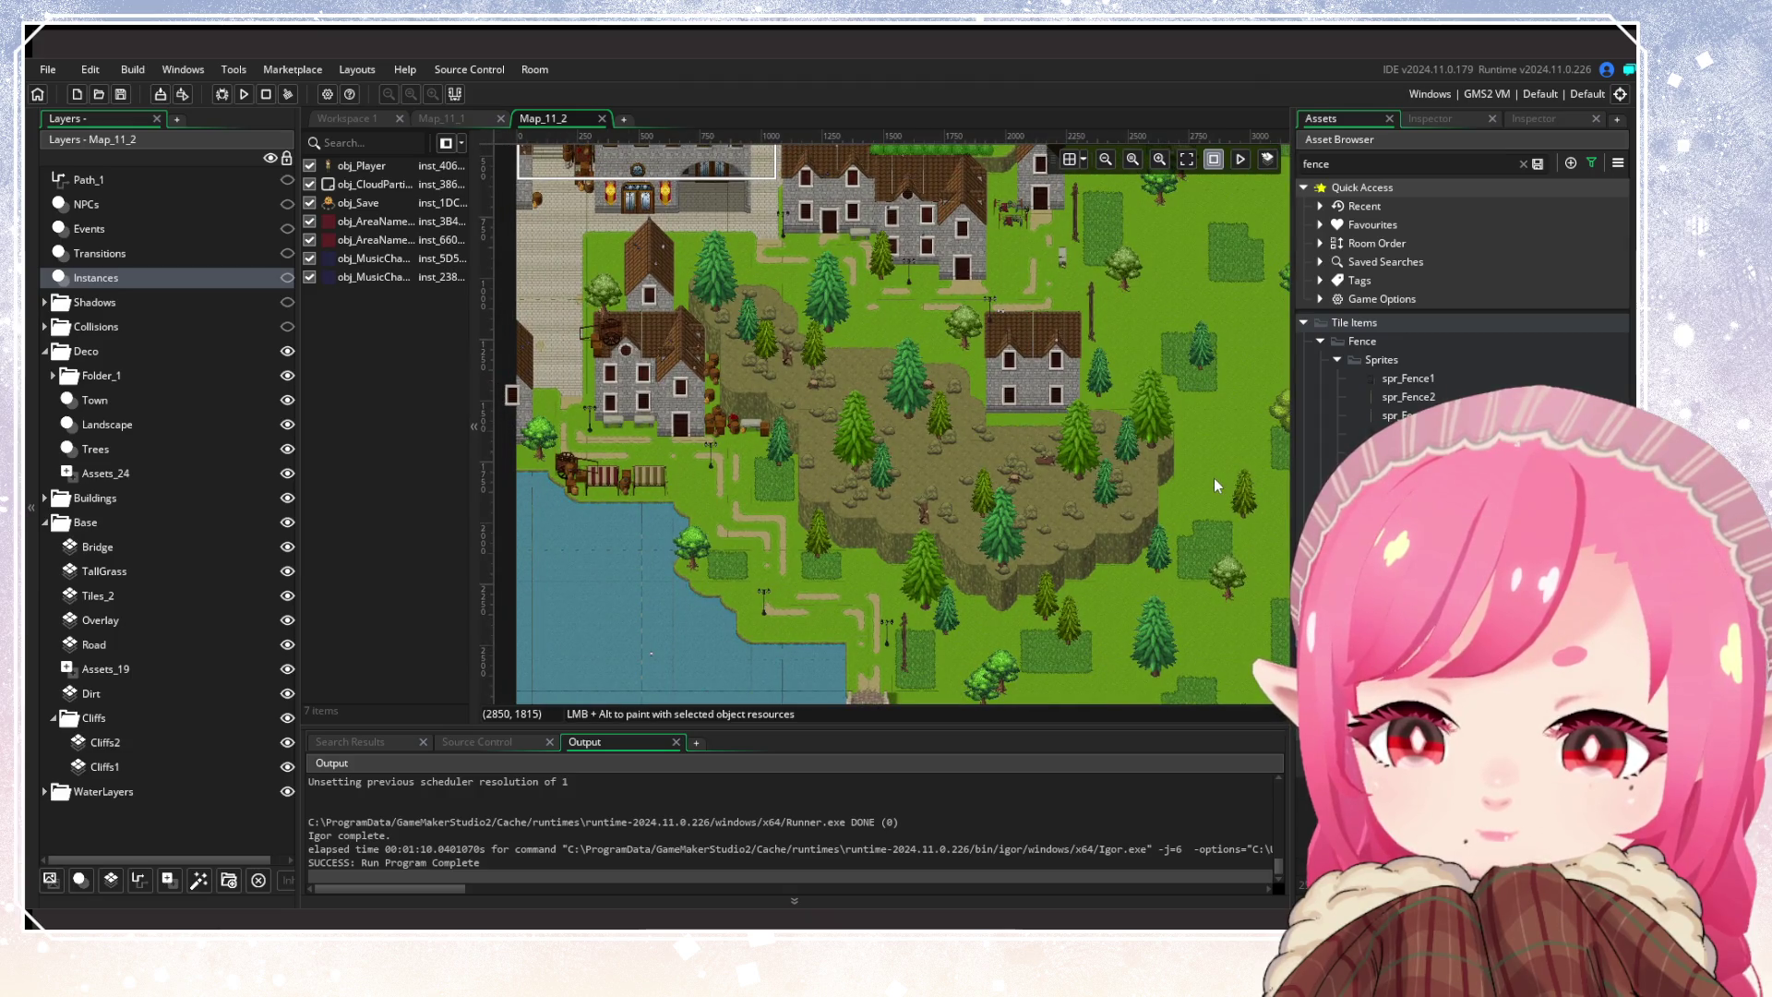
scroll(1214, 478, right, 3)
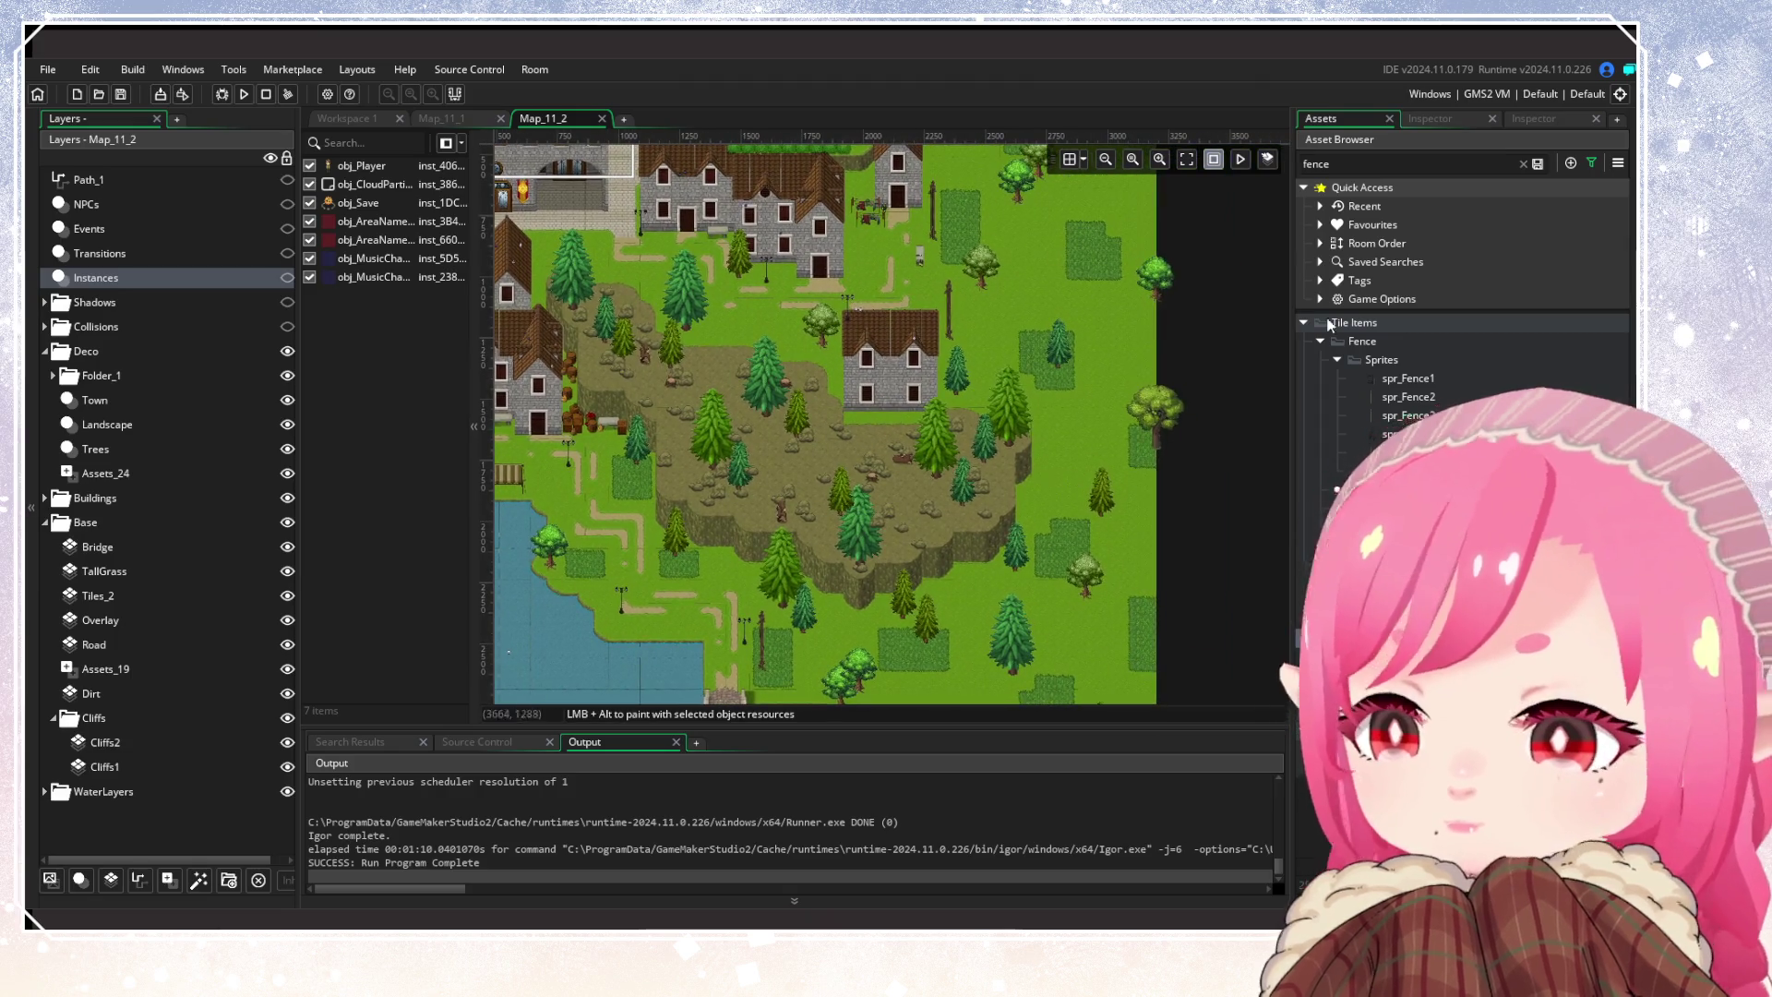
Clear the 'ce' search, toggle the asset filter options, and pan to the lake and bridge
click(1522, 164)
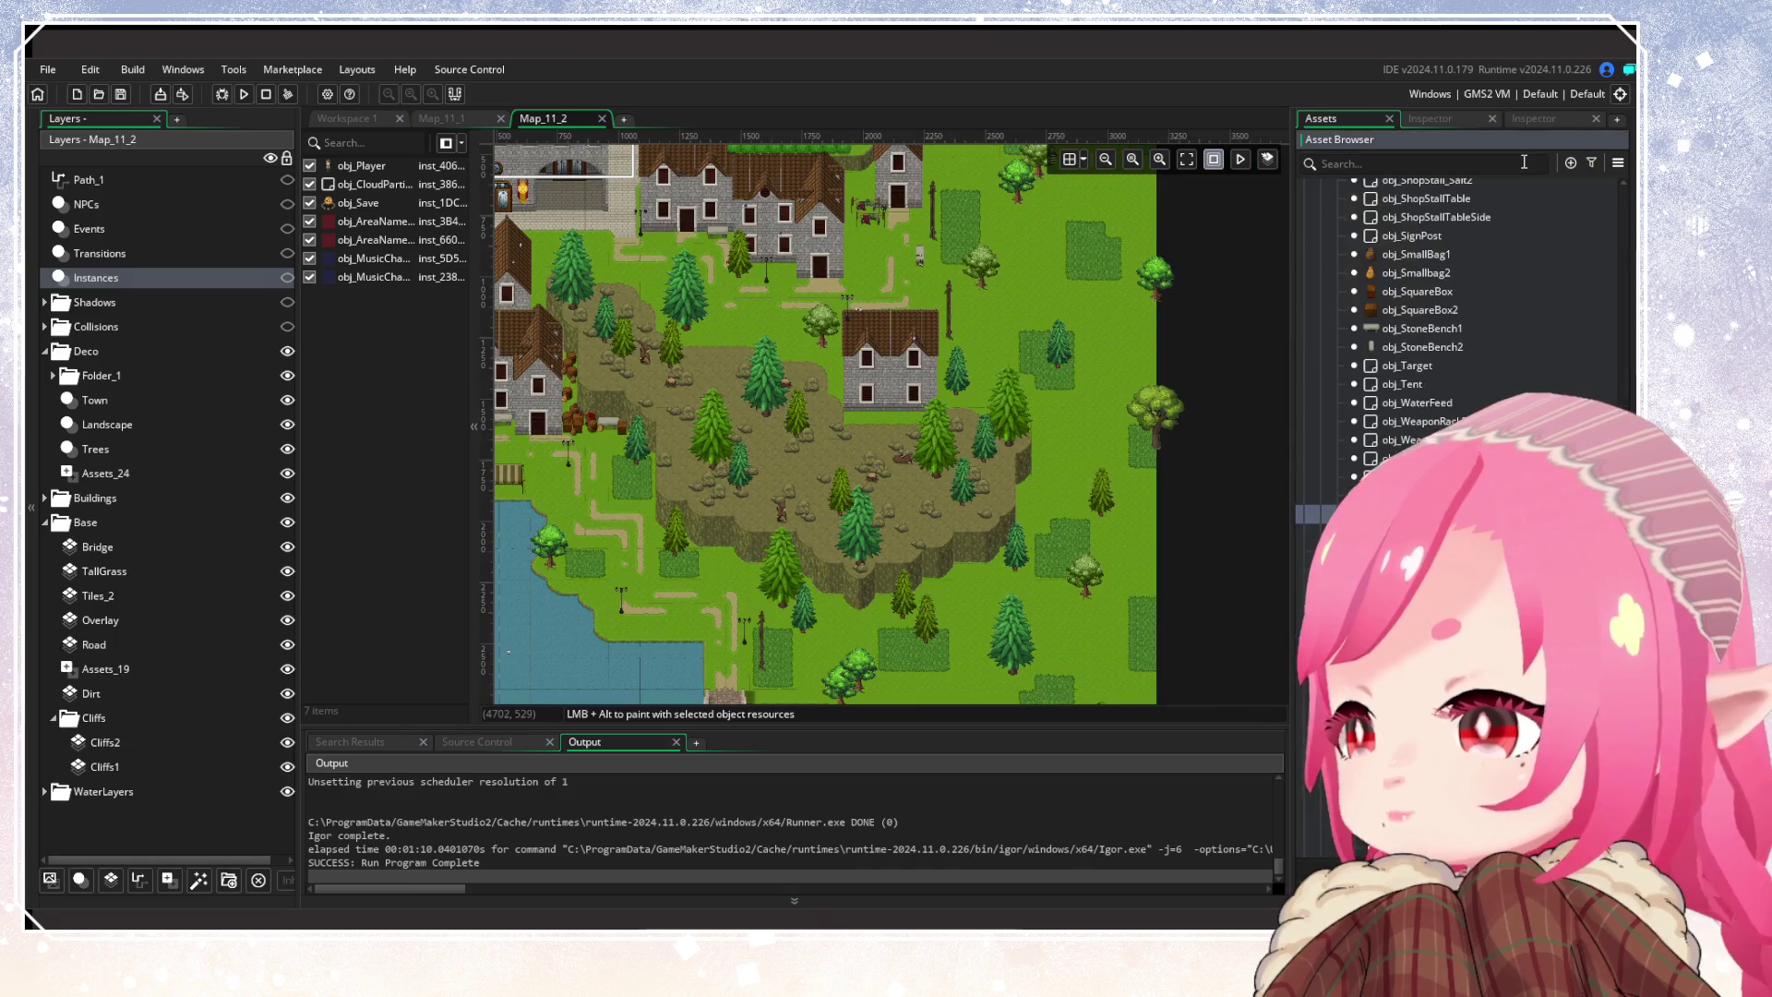
click(1591, 163)
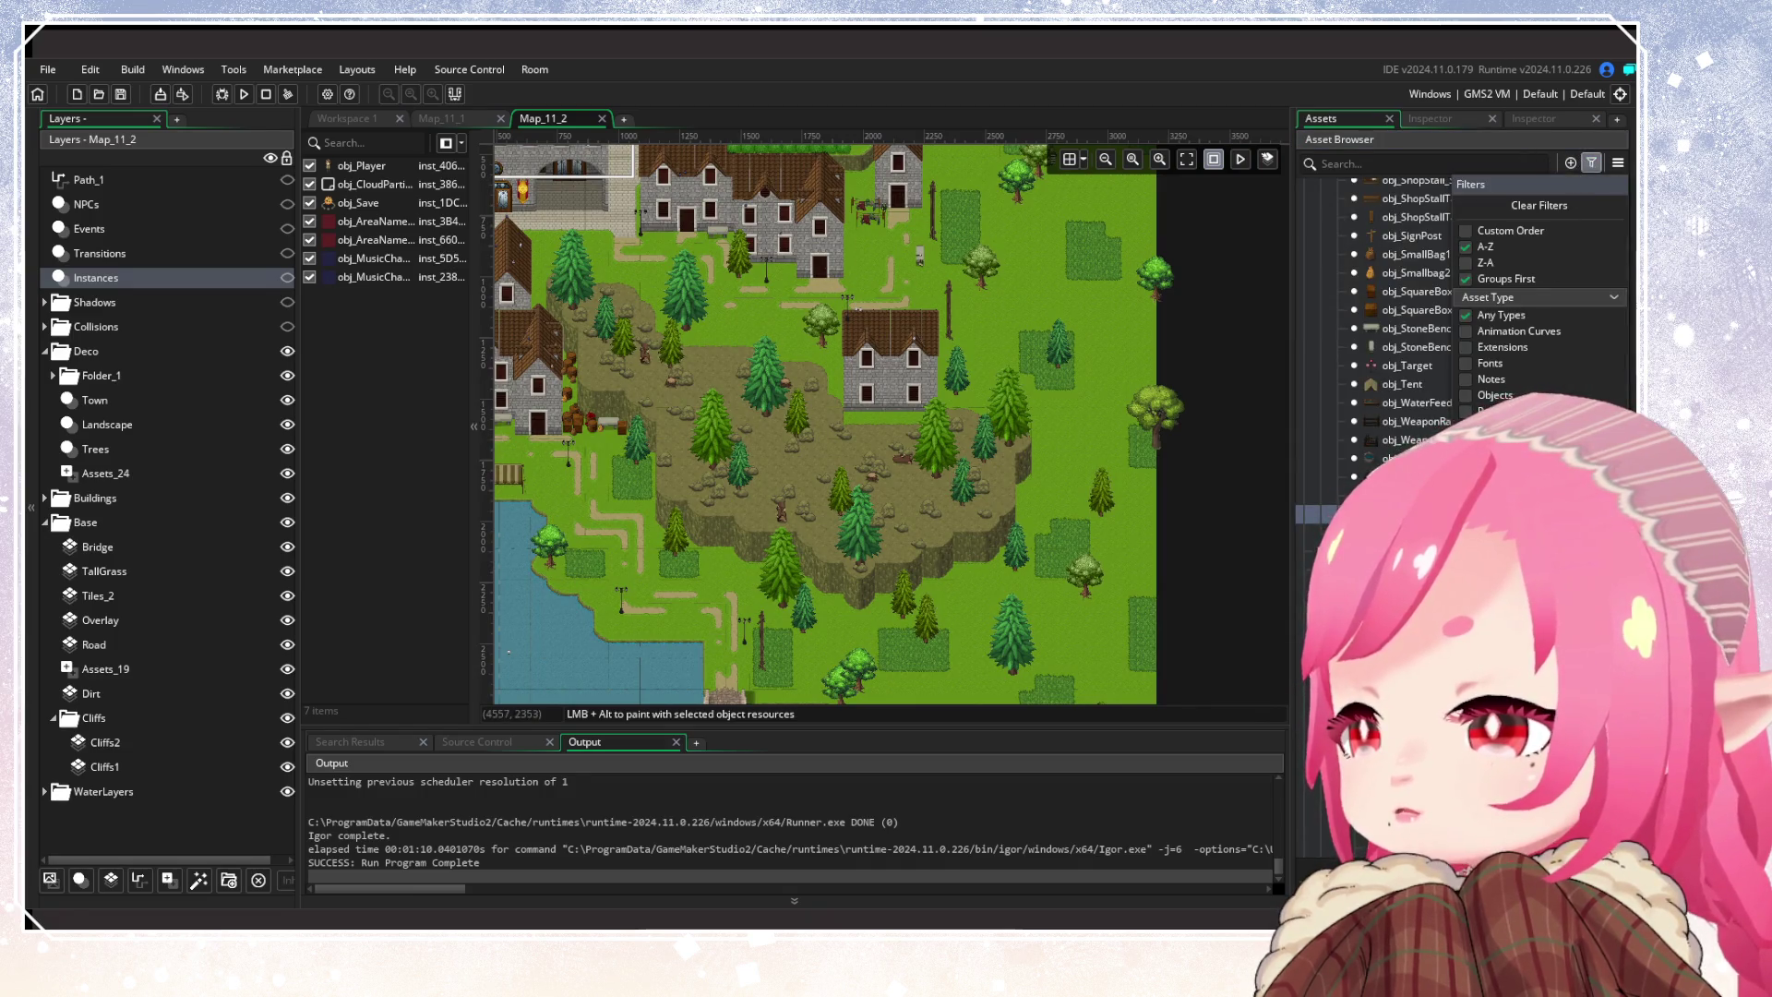
scroll(1366, 369, down, 5)
mouse_move(796, 490)
mouse_down()
mouse_move(756, 622)
mouse_move(1076, 609)
mouse_move(875, 468)
mouse_up()
drag(1153, 701, 1104, 581)
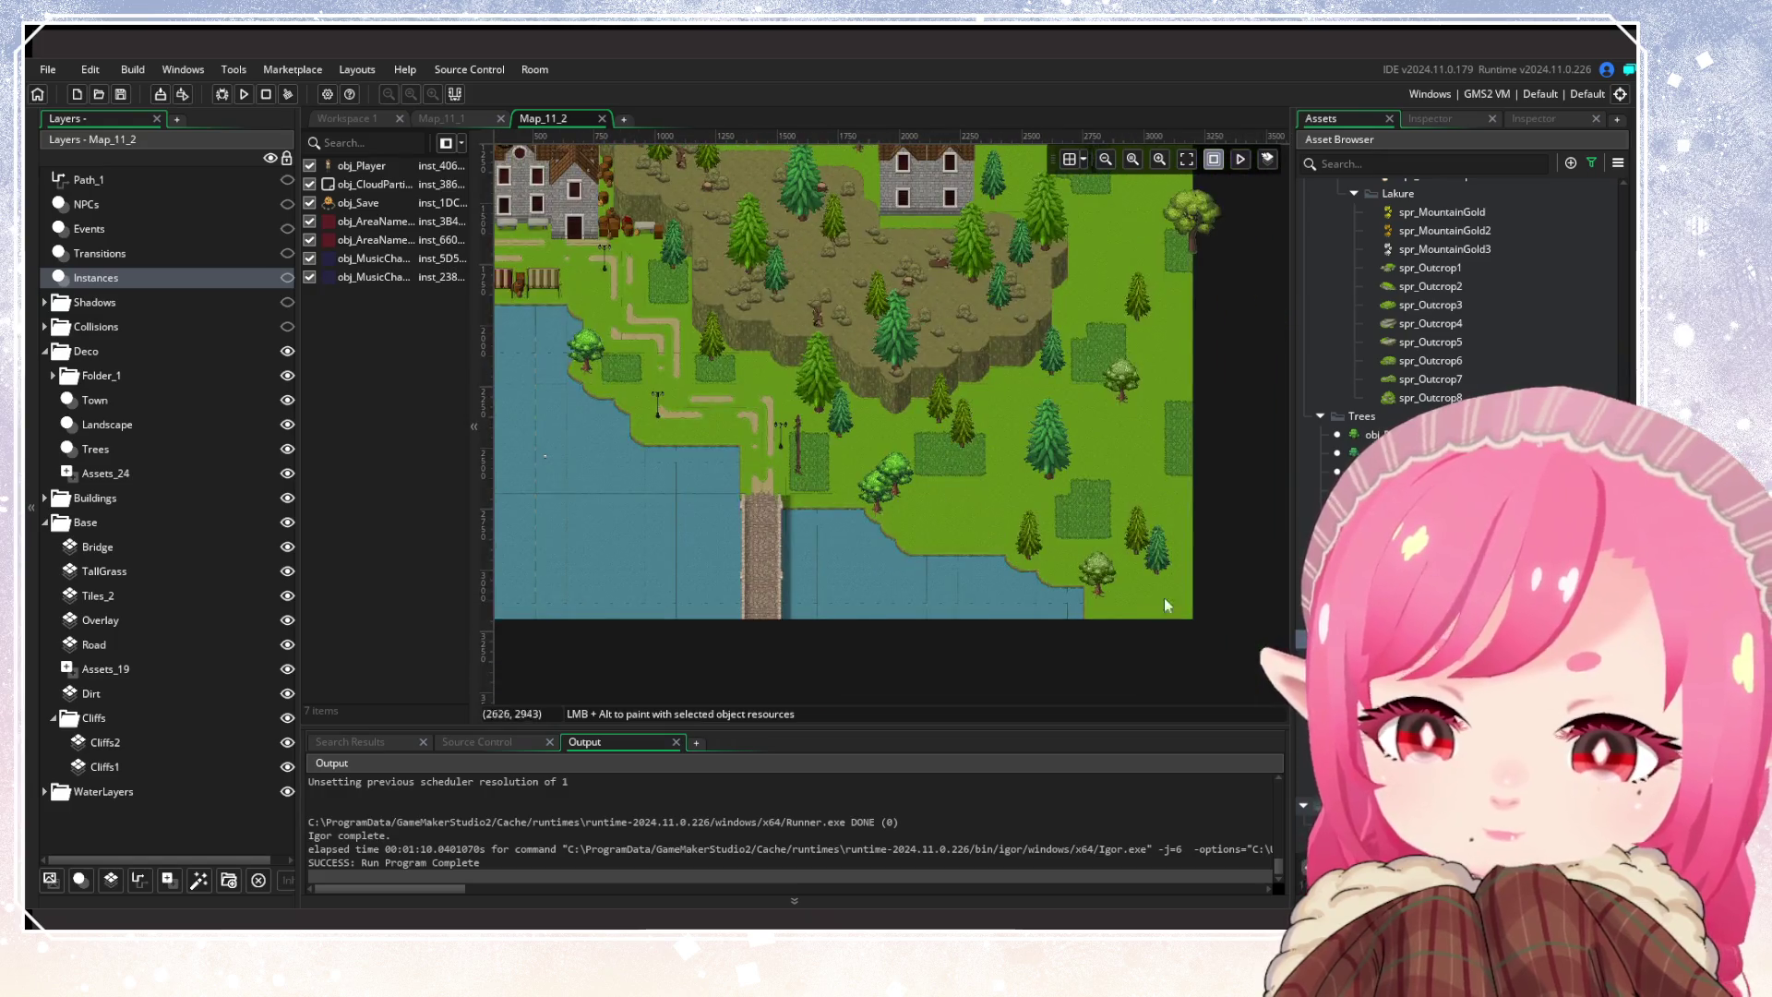
scroll(1458, 304, up, 4)
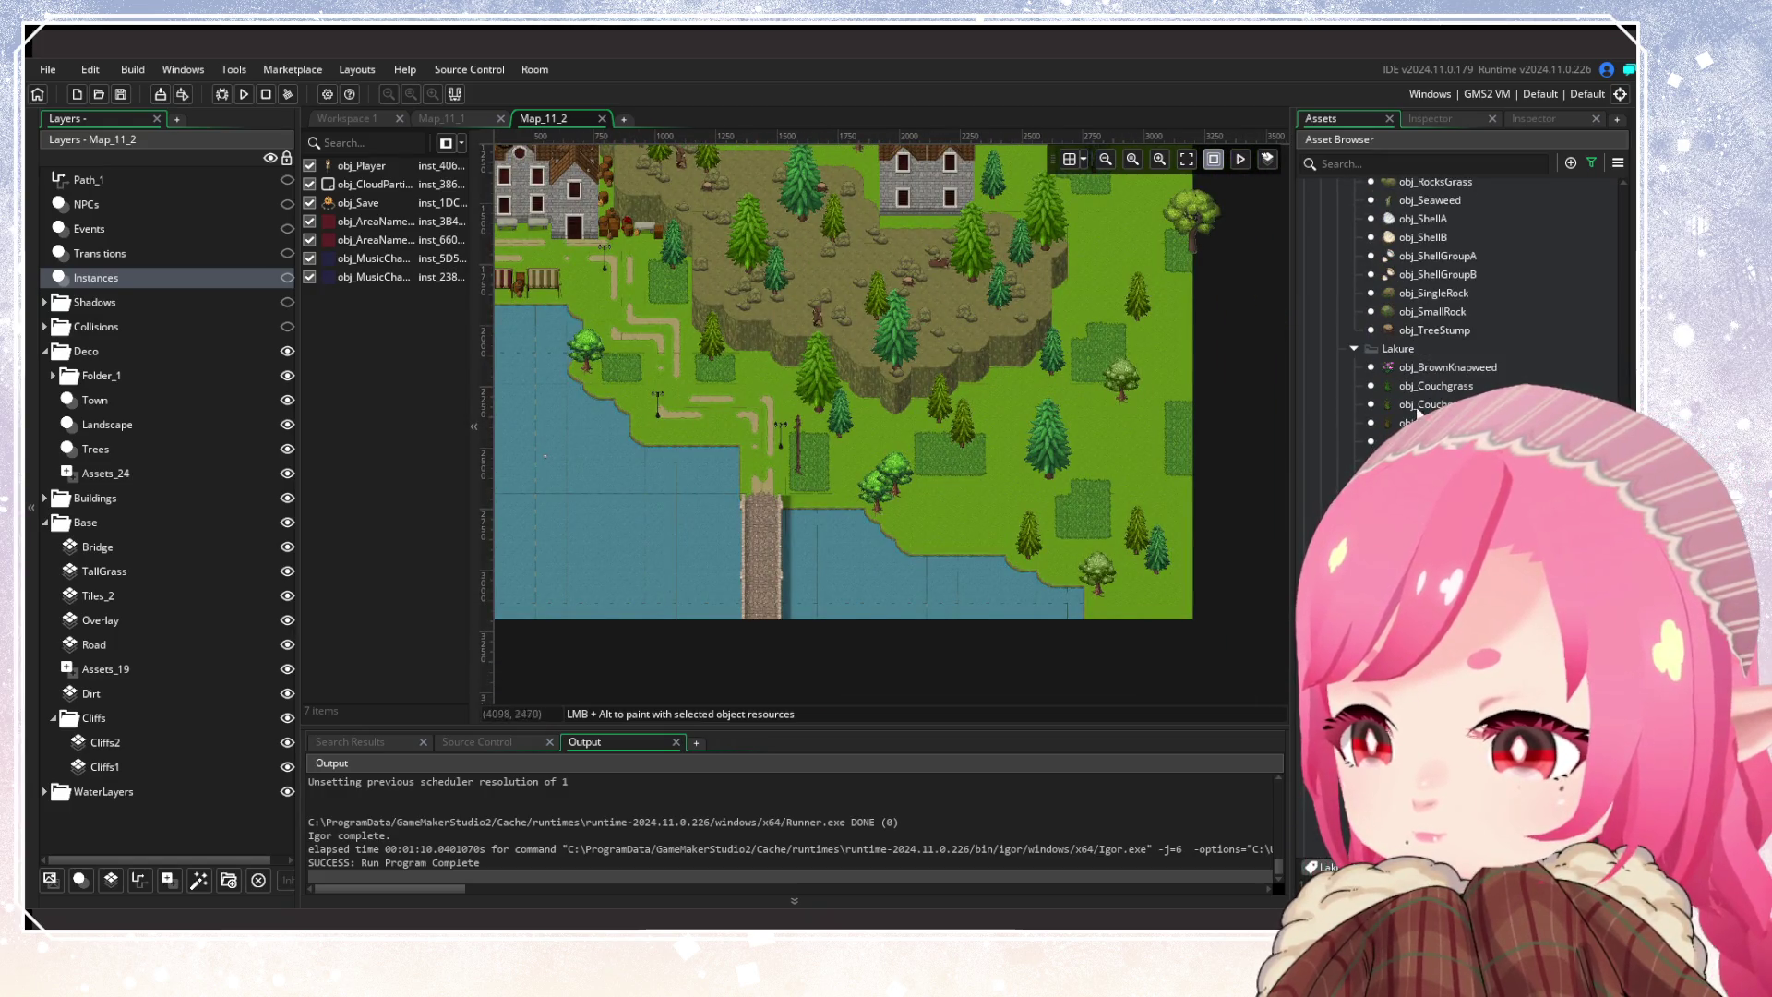
scroll(998, 351, up, 5)
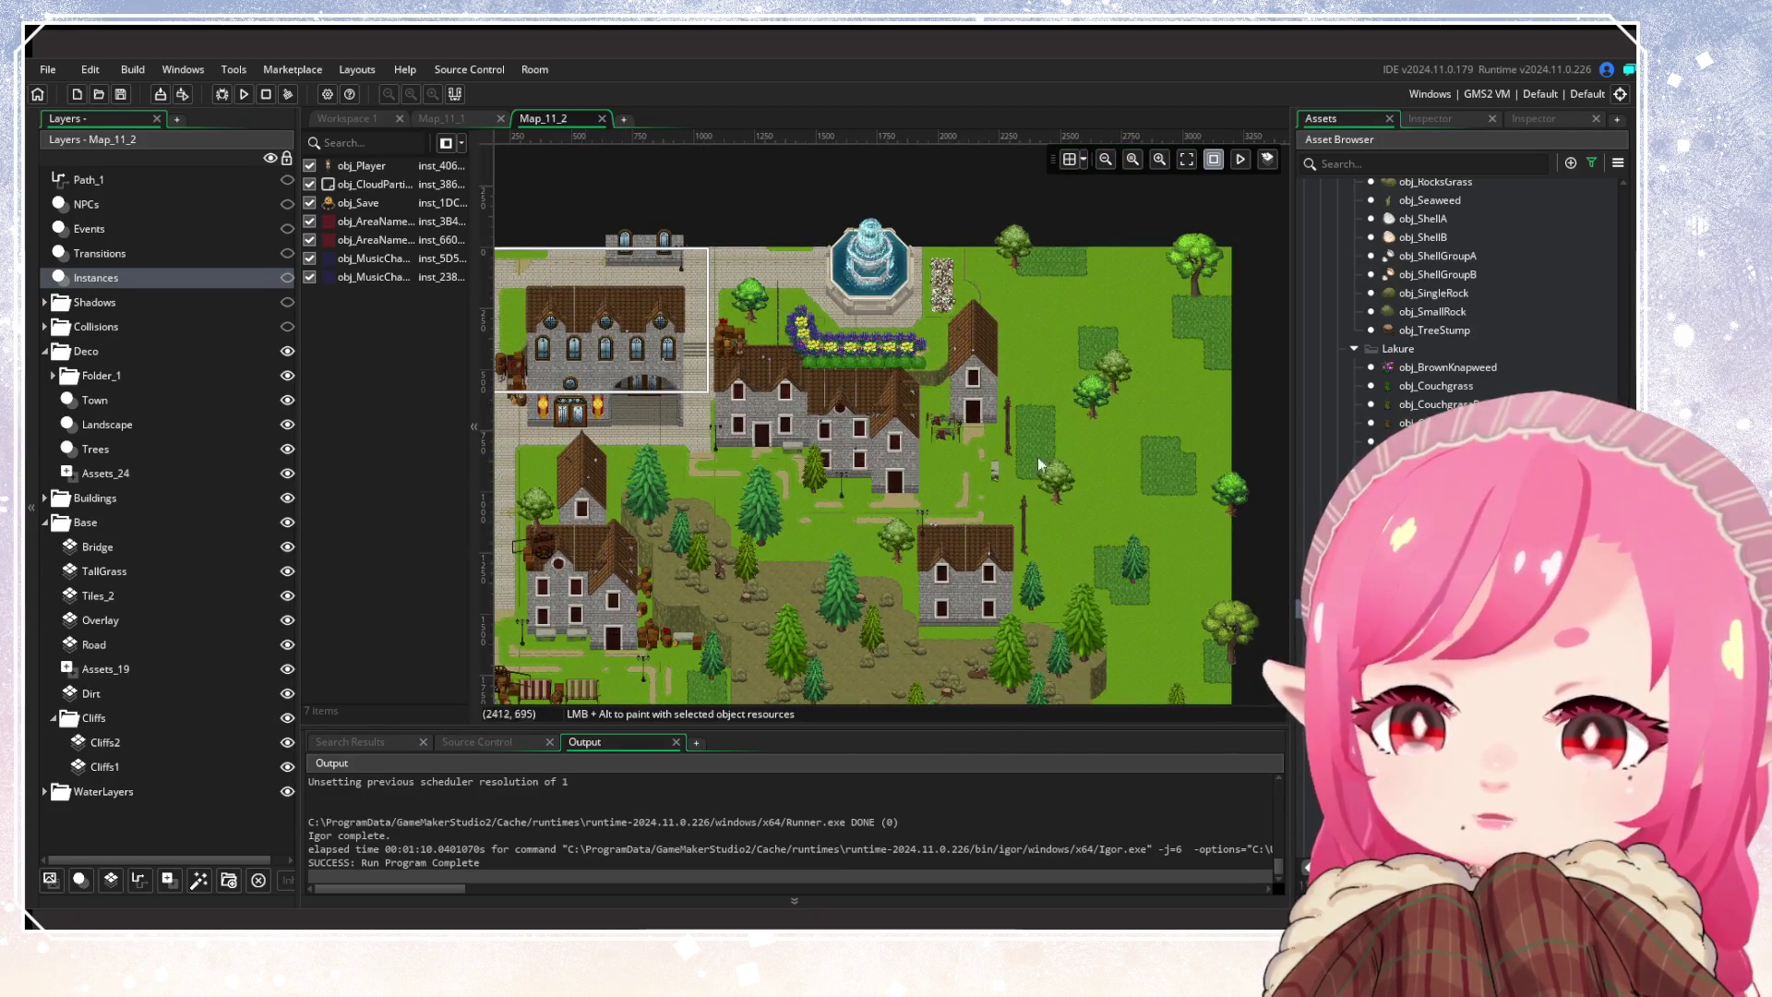
scroll(1039, 370, down, 4)
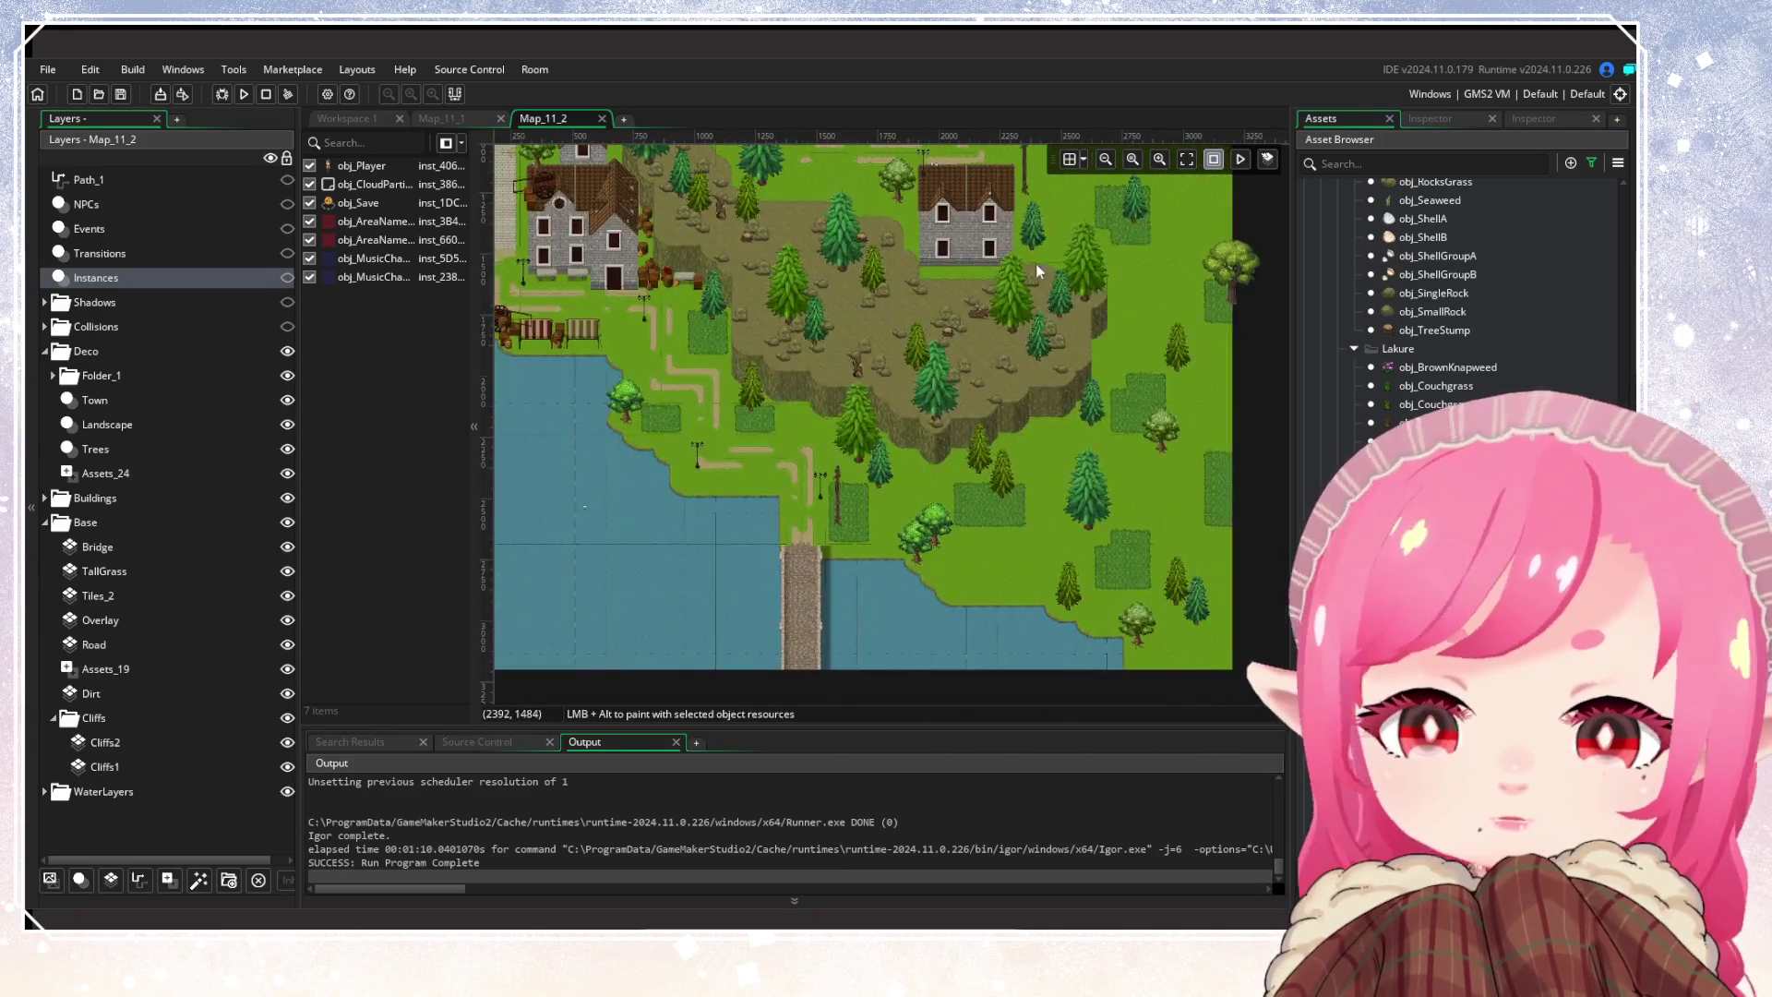
Switch to the Landscape layer and frame the lake shoreline
click(142, 421)
ctrl+scroll(905, 509, up, 3)
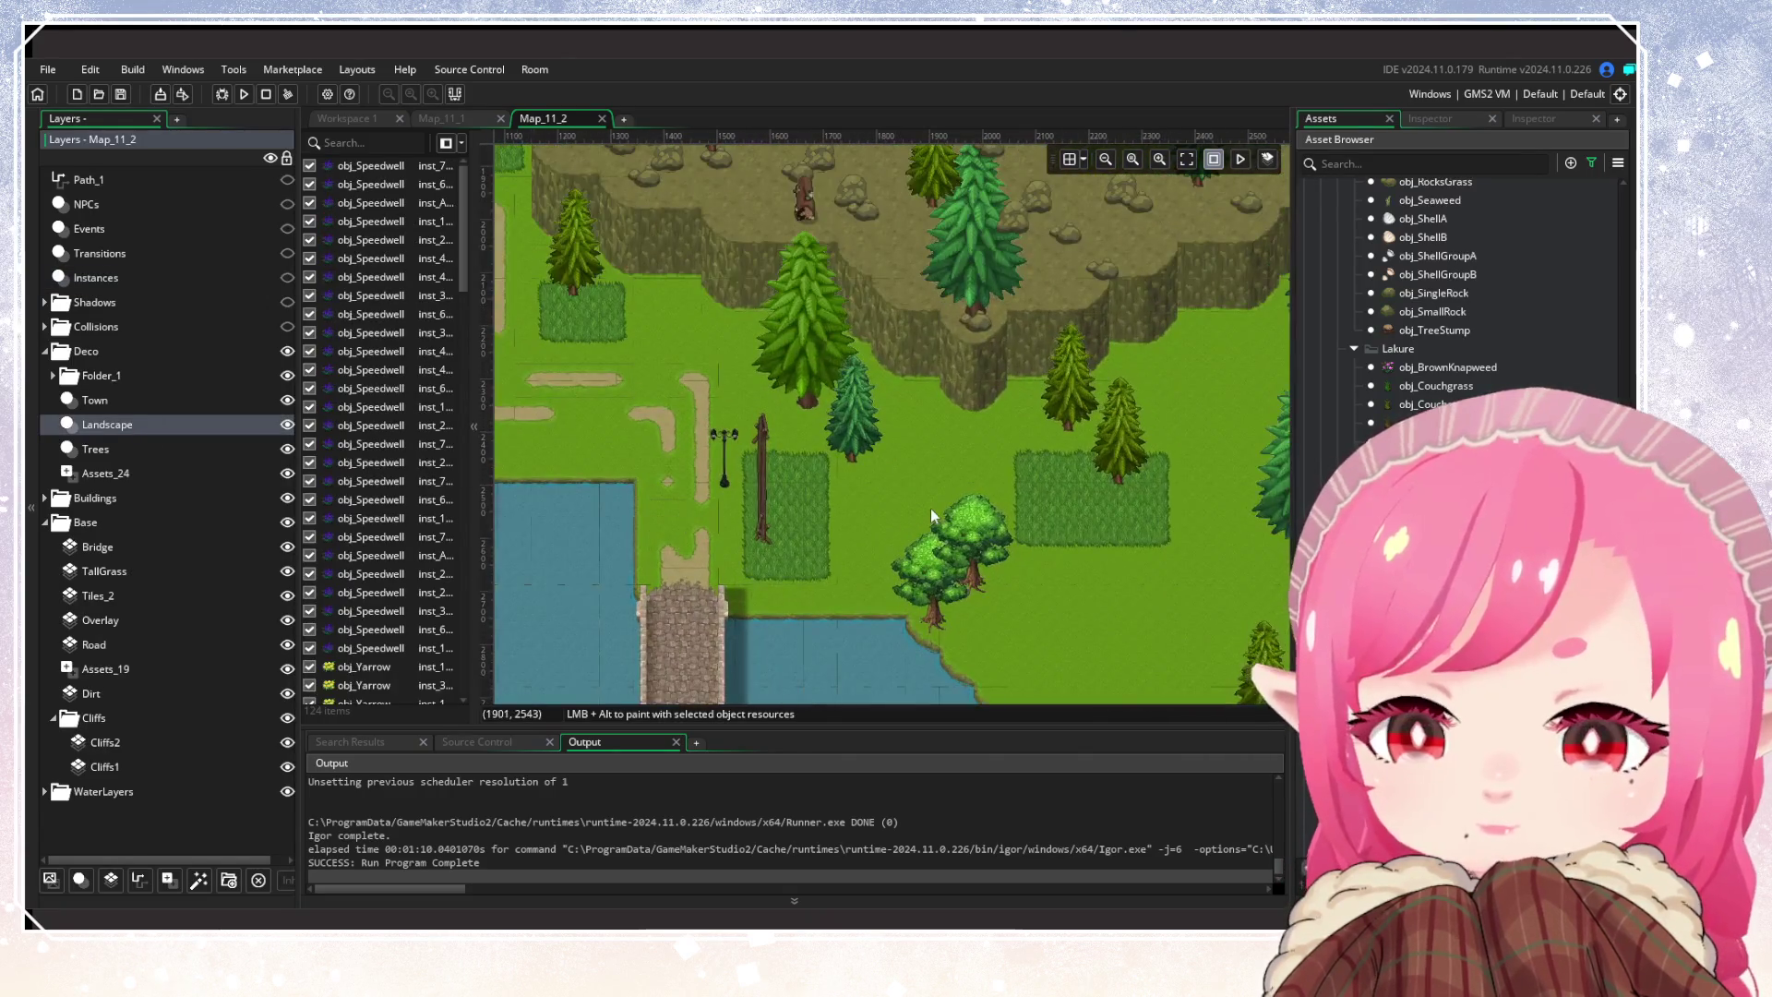
scroll(878, 490, up, 4)
scroll(851, 639, left, 3)
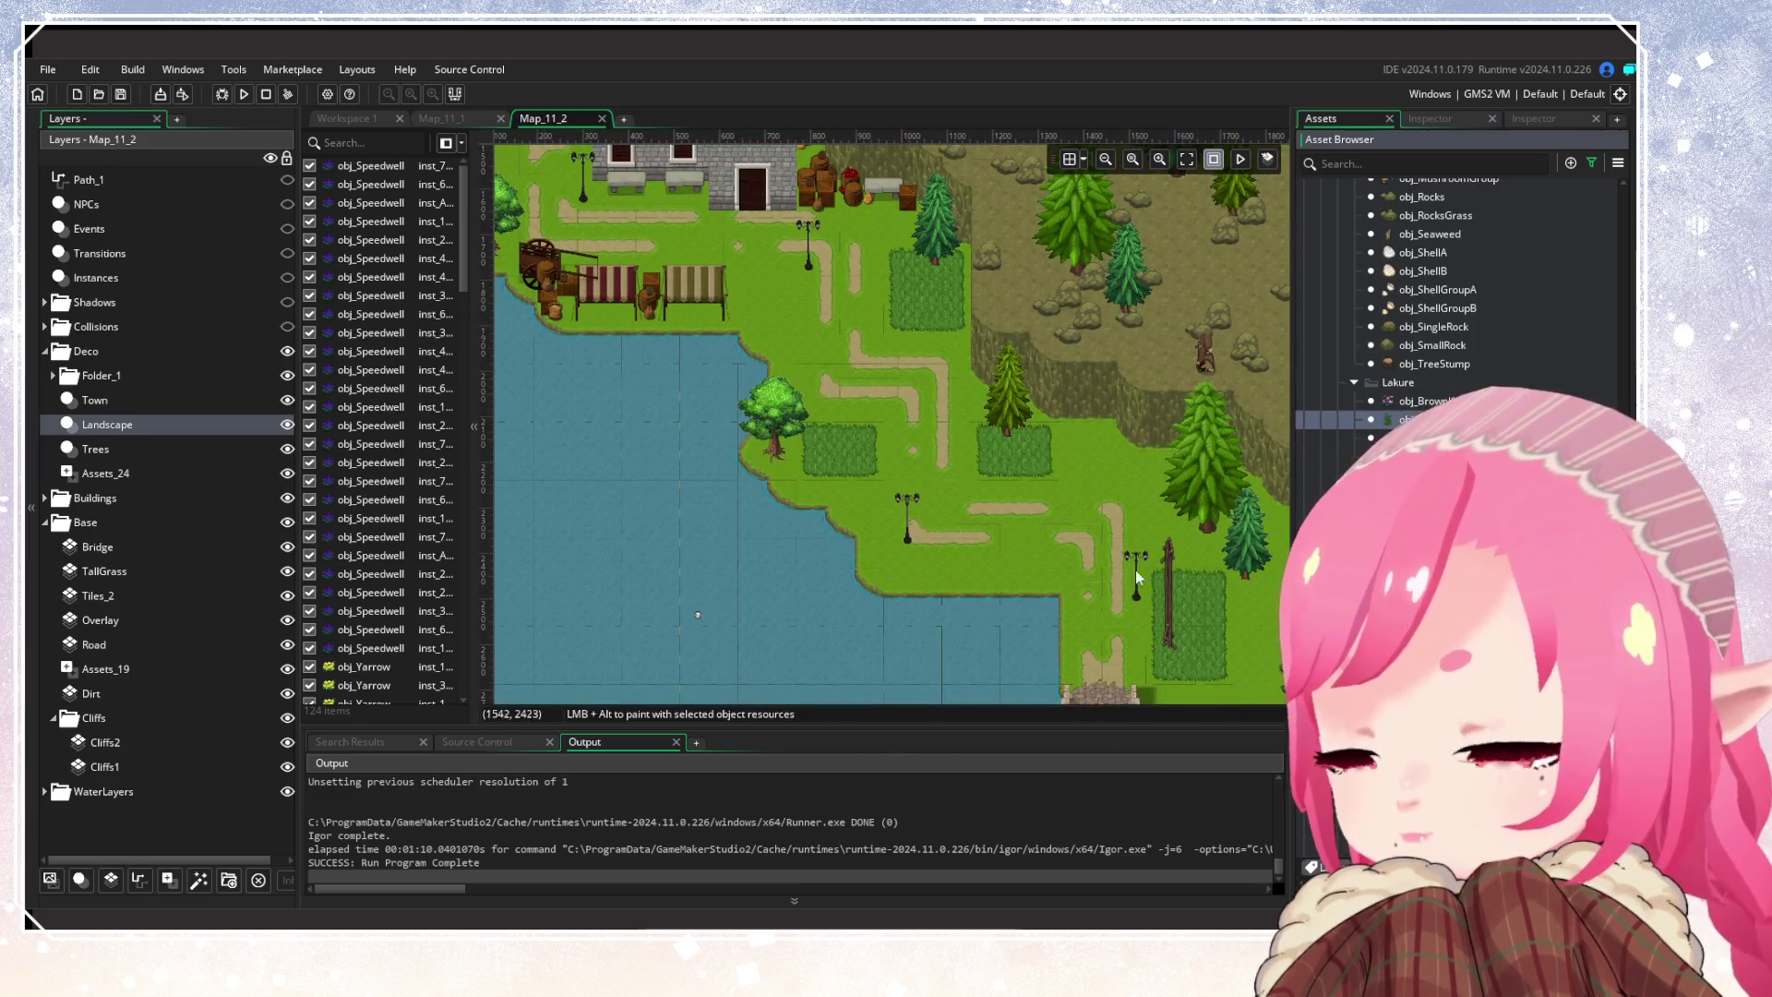
scroll(1093, 578, down, 3)
scroll(917, 452, right, 3)
ctrl+scroll(795, 517, up, 1)
scroll(797, 523, up, 1)
scroll(798, 522, left, 2)
Scatter grass tufts along the shore on both sides of the trees and the lower shore
alt+click(783, 464)
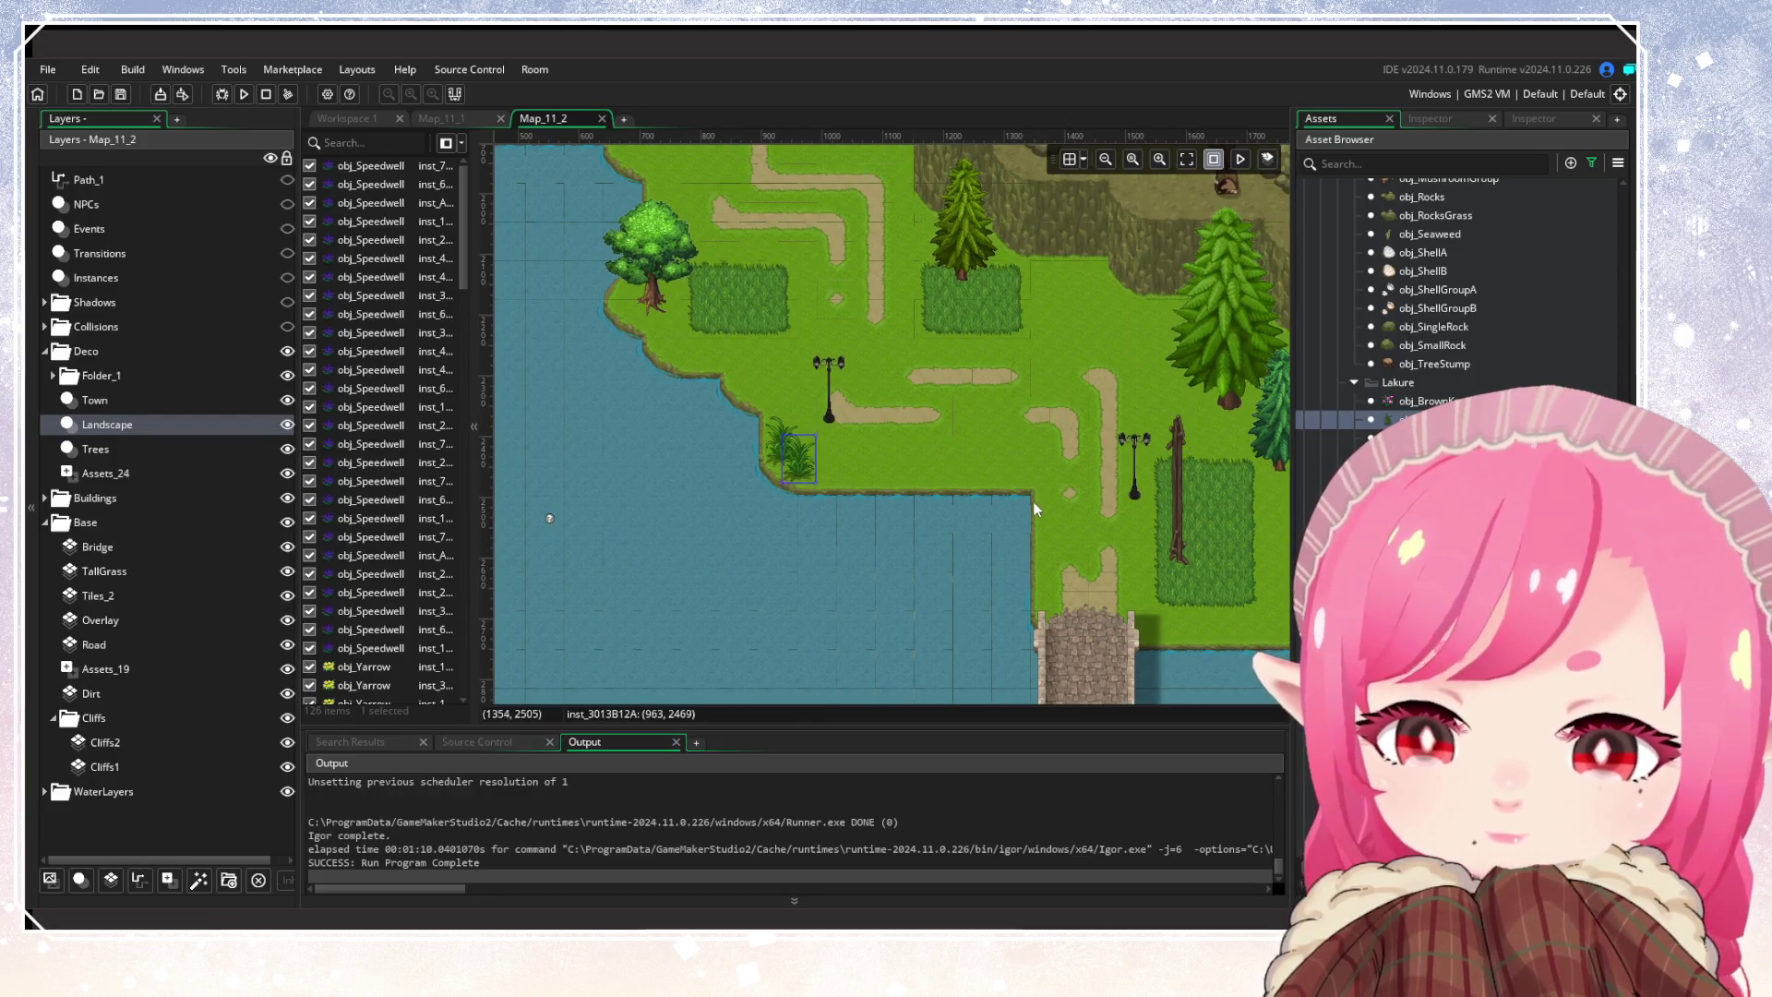
scroll(801, 486, down, 3)
scroll(801, 486, right, 5)
alt+click(818, 453)
alt+click(785, 457)
alt+click(999, 483)
alt+click(1015, 509)
alt+click(1068, 497)
scroll(1160, 572, down, 2)
scroll(1159, 572, right, 4)
alt+click(794, 474)
alt+click(824, 477)
alt+click(855, 479)
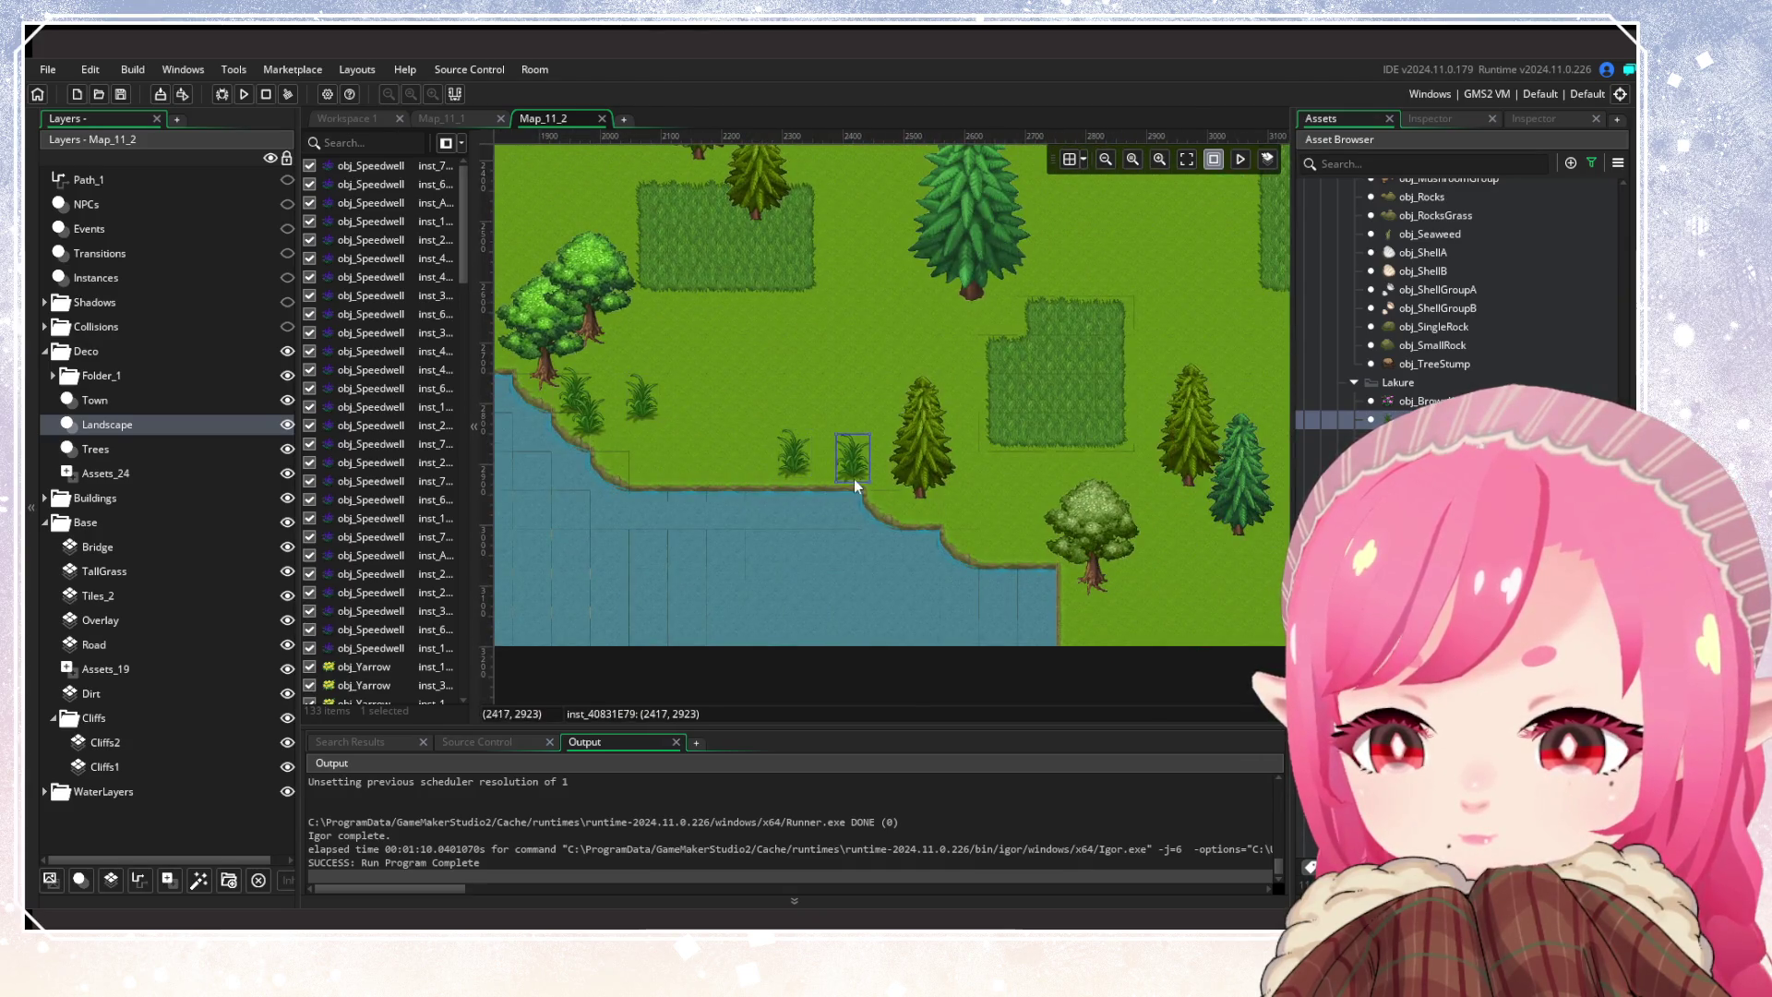
Add more grass tufts along the lower and left shoreline up to the bridge
alt+click(1024, 519)
alt+click(981, 543)
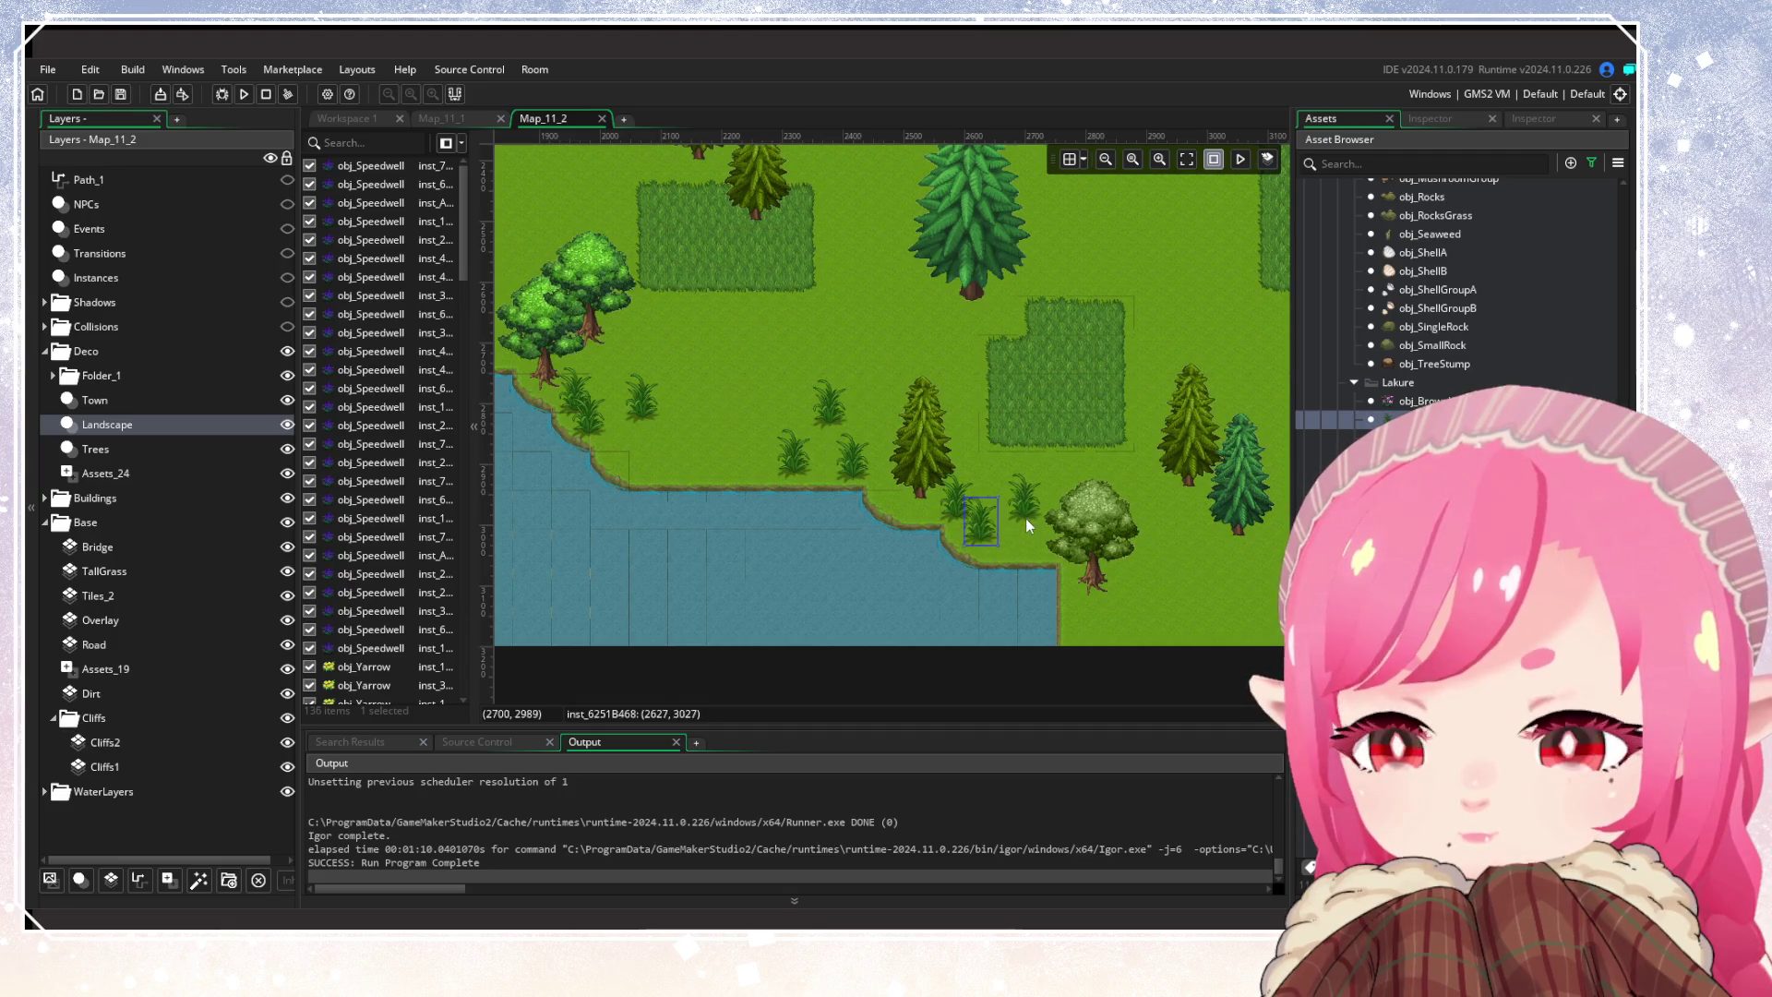
alt+click(684, 474)
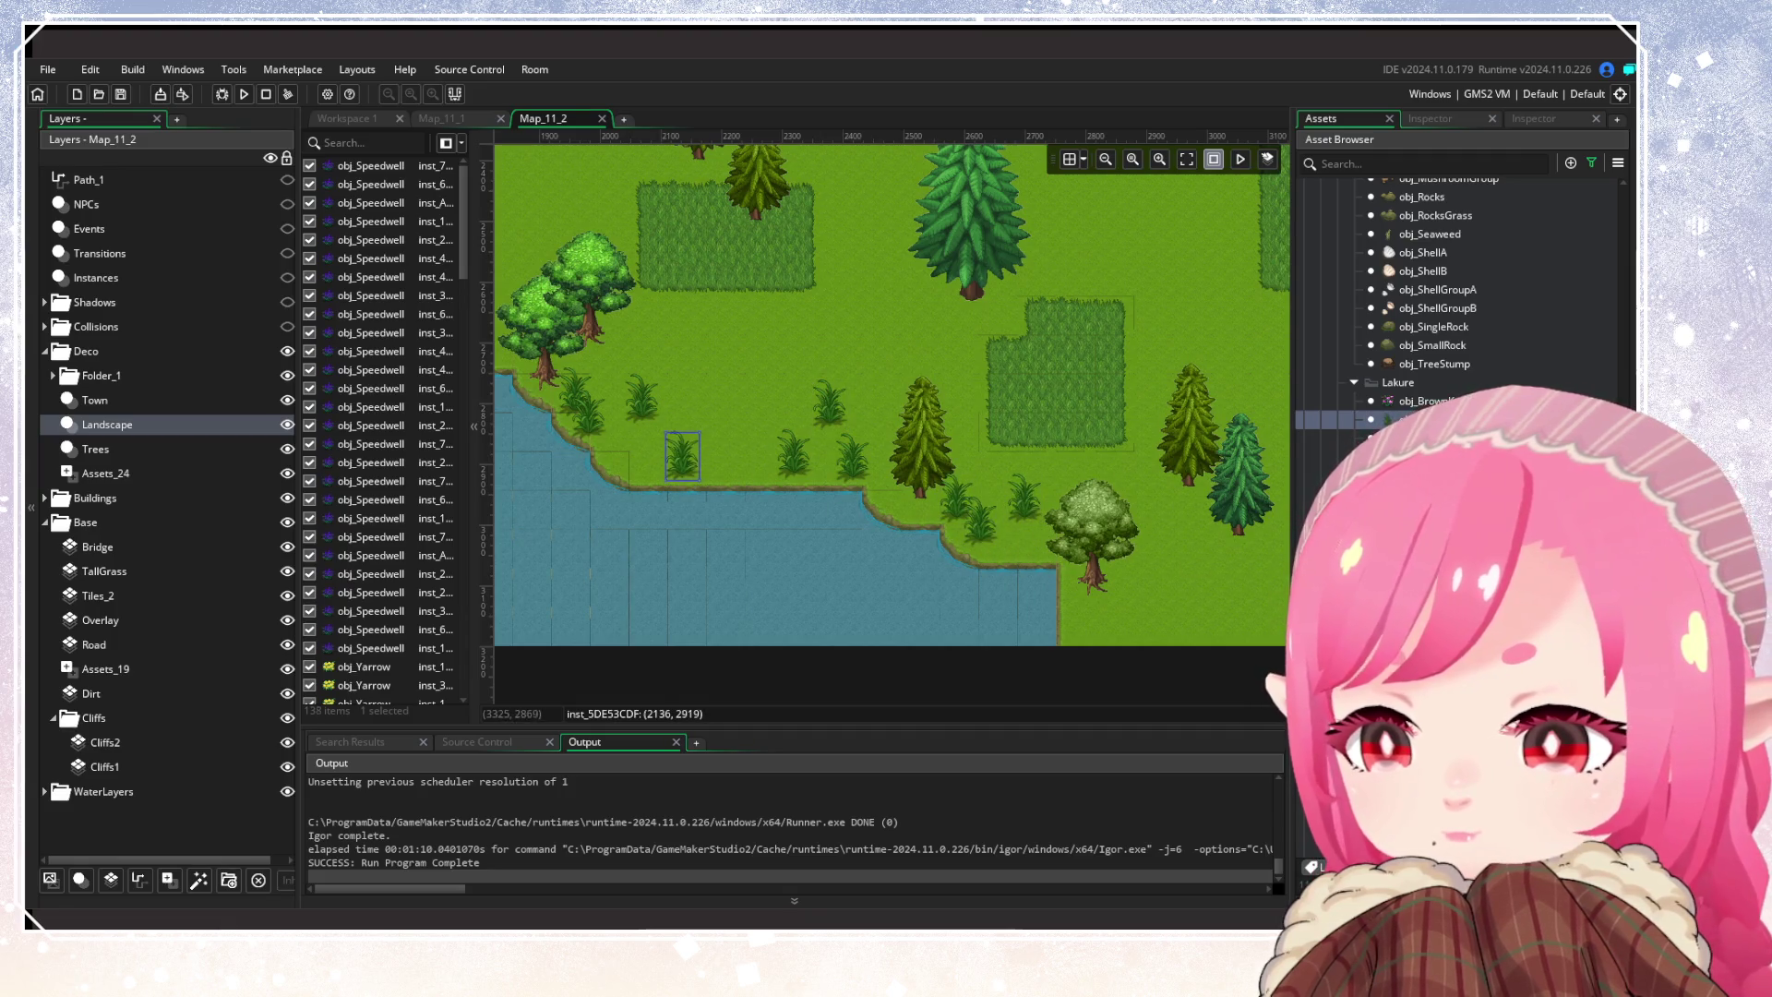
alt+click(1015, 545)
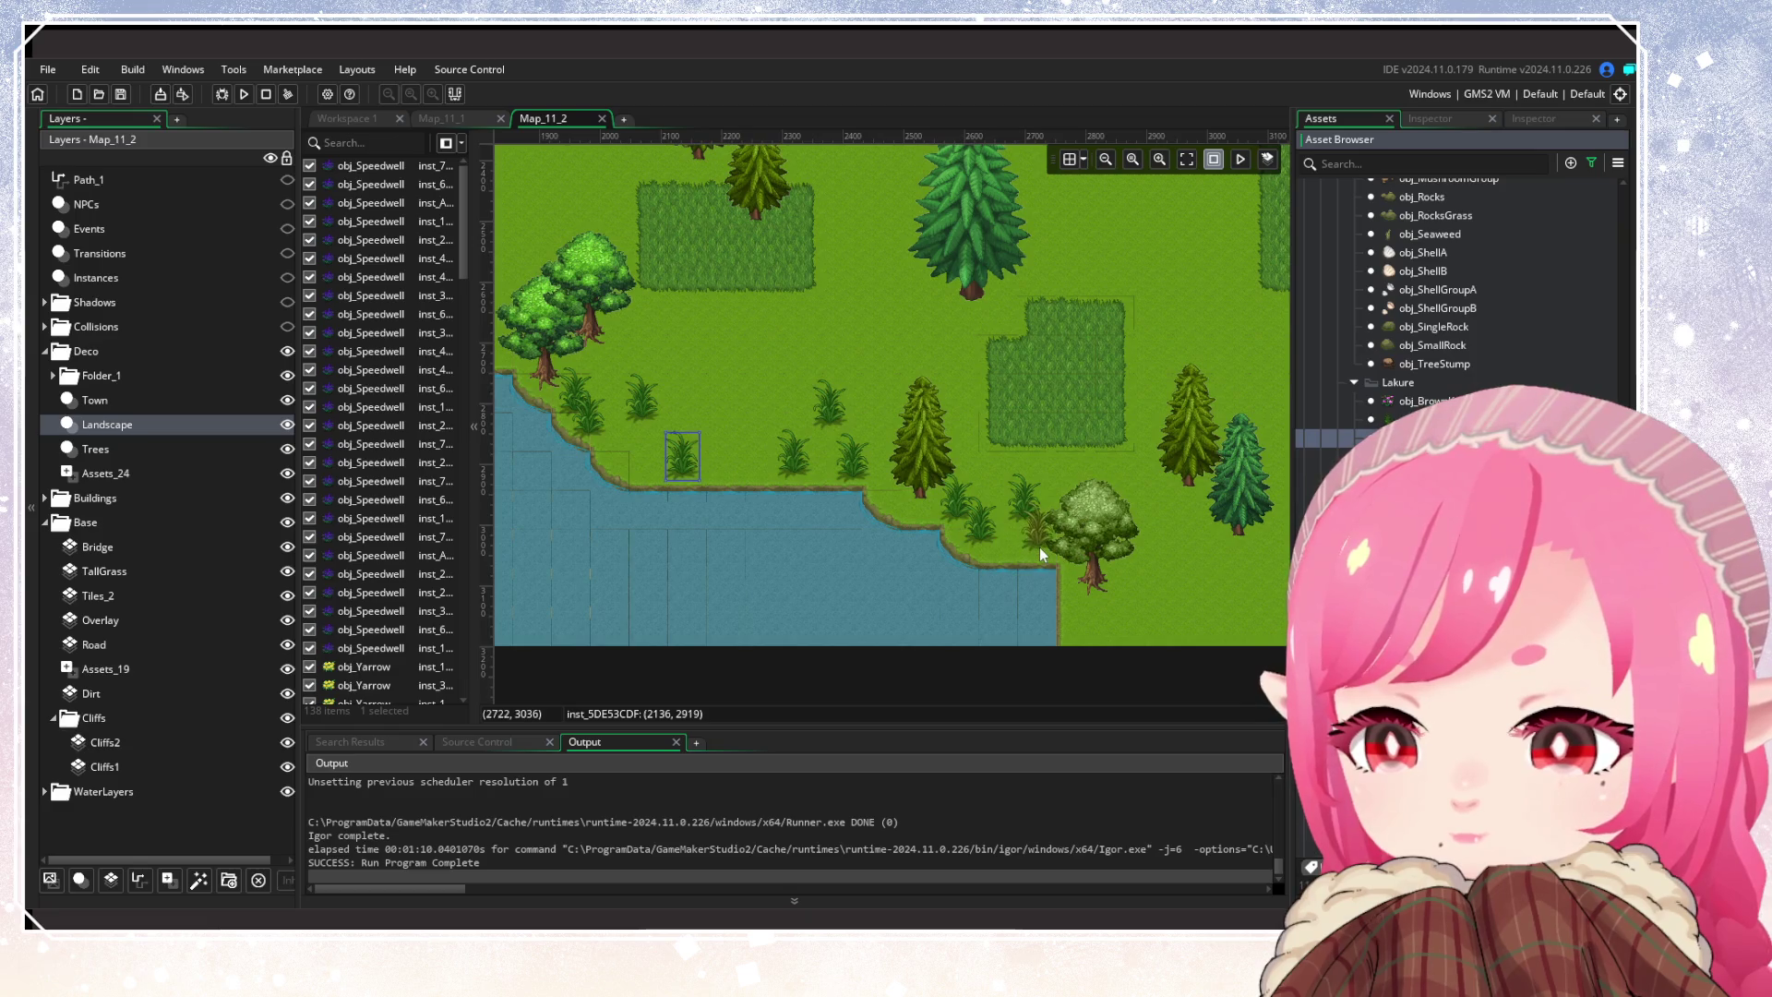
alt+click(1109, 616)
drag(846, 517, 1008, 573)
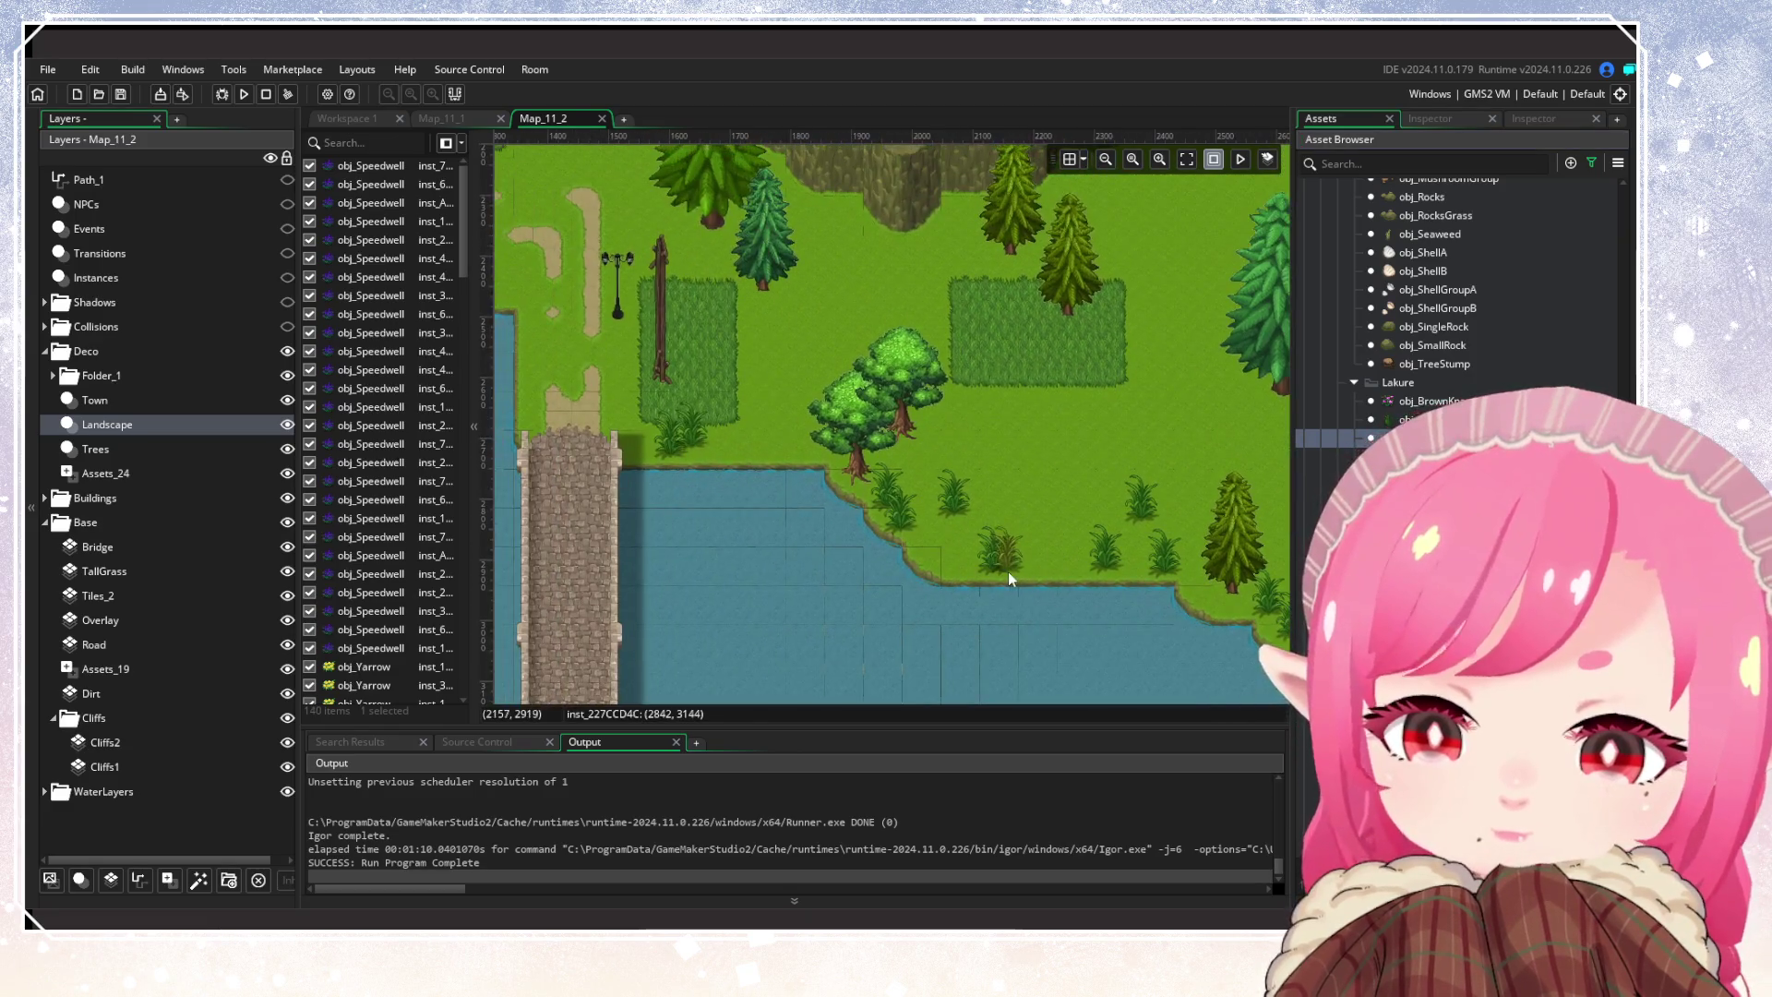
alt+click(933, 544)
alt+click(1036, 459)
drag(718, 457, 786, 456)
click(797, 419)
Place grass tufts along the lake edge beside the bridge and town lakefront
scroll(834, 441, up, 2)
scroll(803, 514, left, 5)
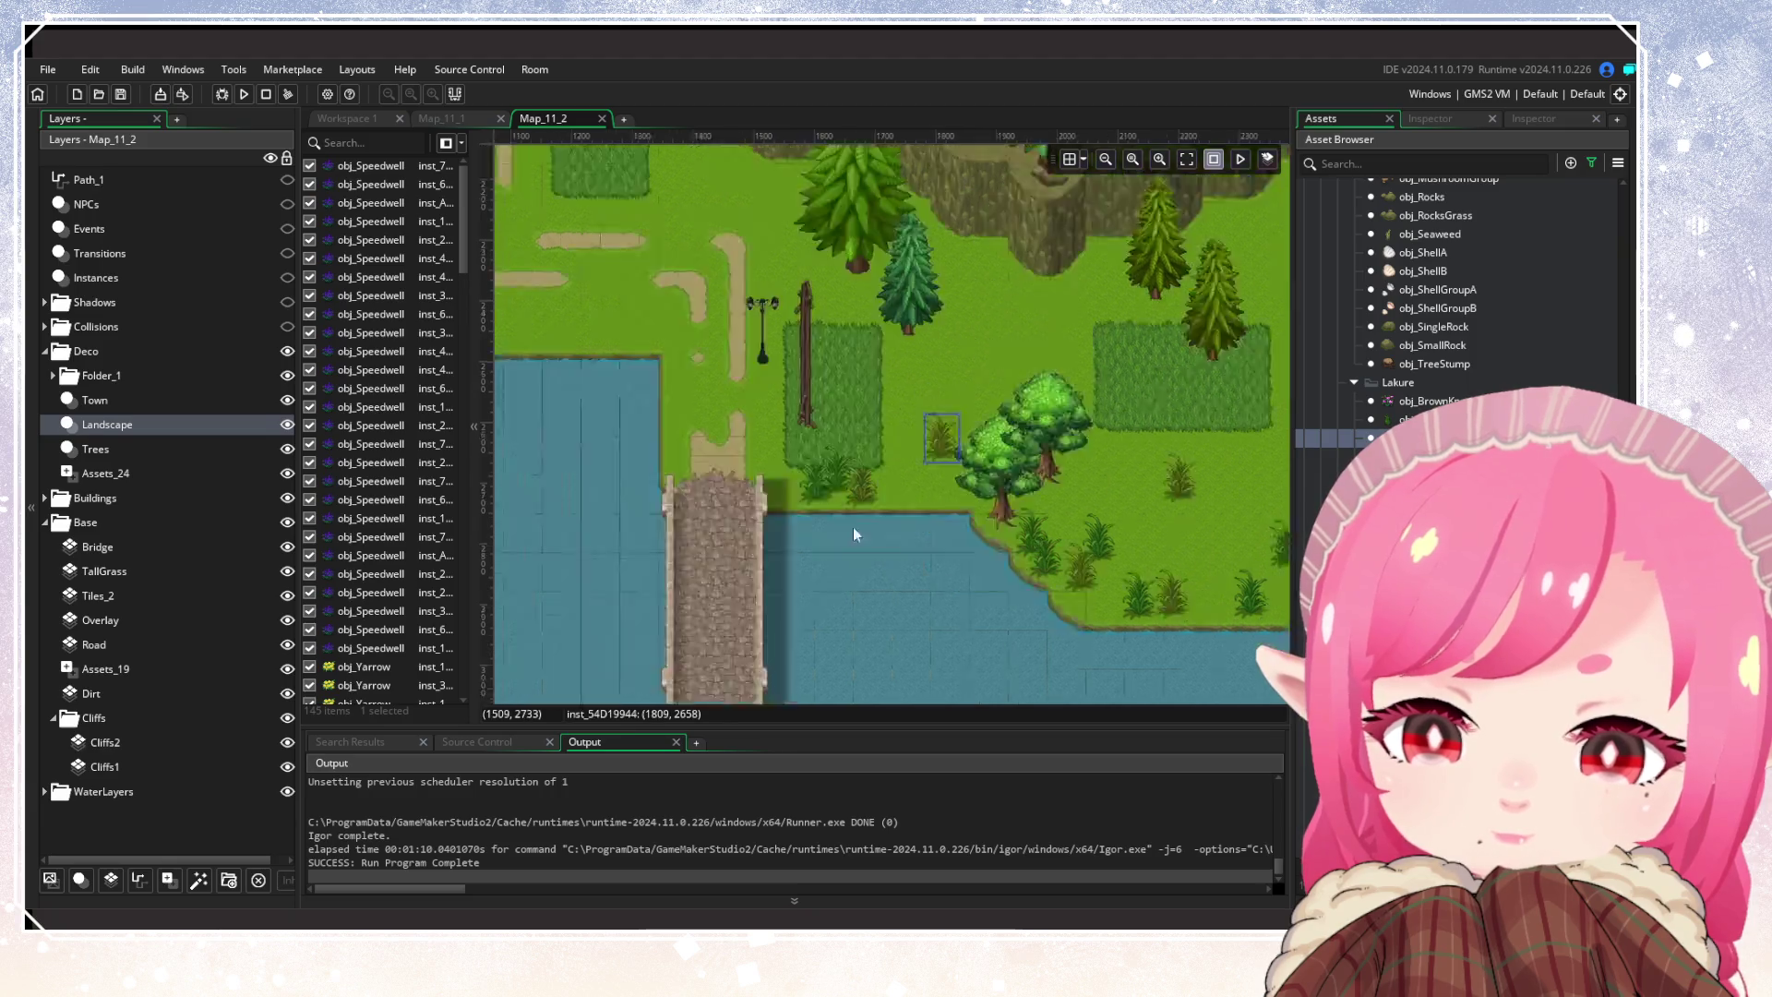
click(883, 512)
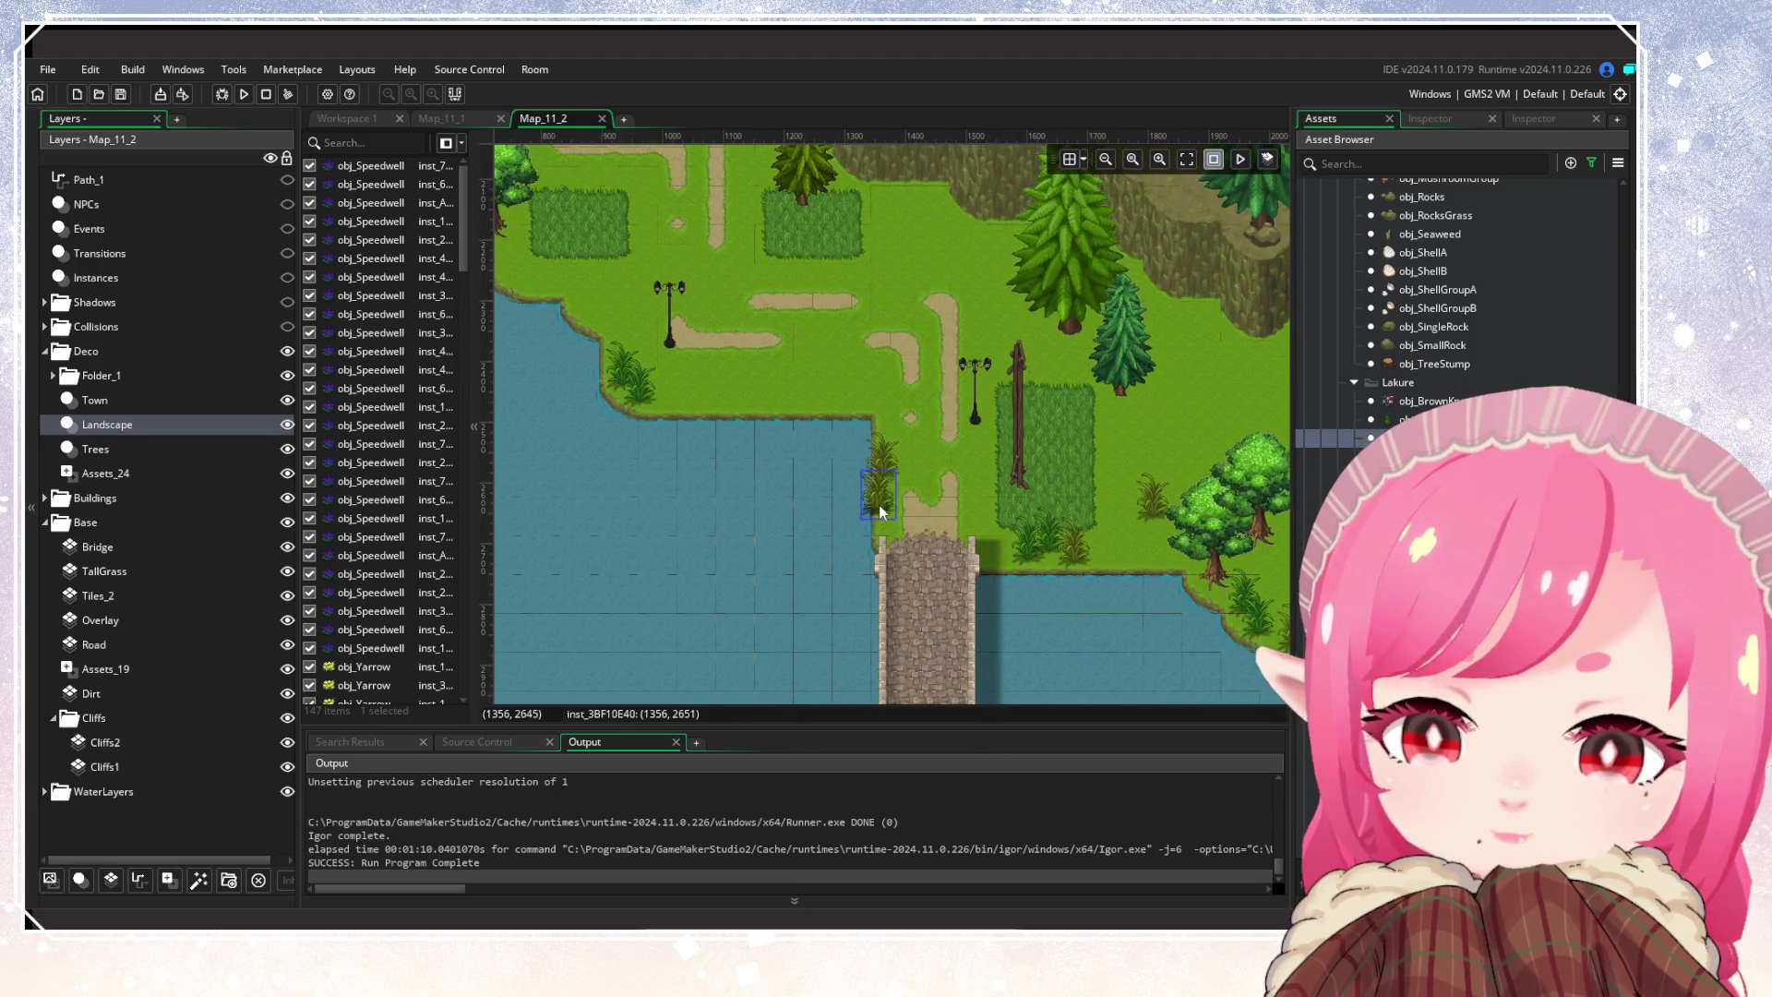
click(760, 397)
click(779, 406)
scroll(831, 462, up, 2)
scroll(910, 615, left, 5)
click(825, 429)
click(860, 437)
scroll(860, 437, up, 3)
scroll(860, 437, left, 2)
click(916, 442)
Add grass tufts in front of the market stalls, nudging one slightly upward
scroll(899, 432, up, 1)
scroll(899, 432, left, 5)
click(899, 428)
click(925, 435)
click(940, 435)
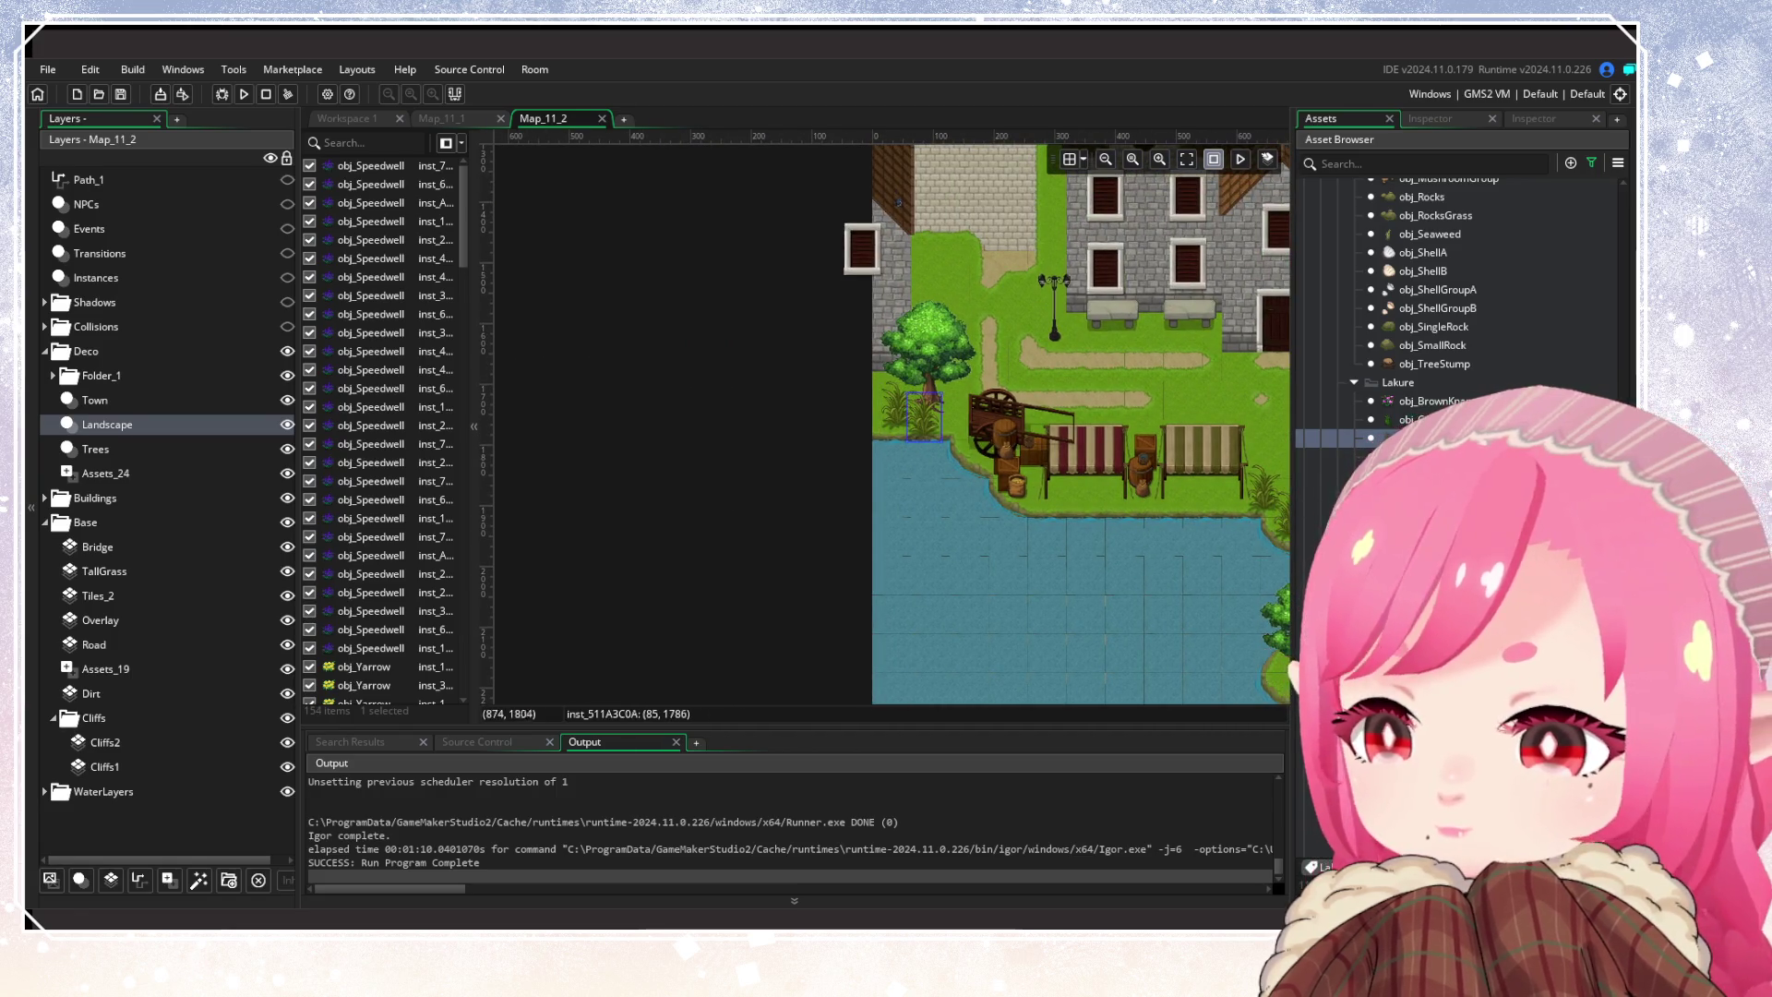
drag(939, 435, 934, 426)
click(960, 402)
Add a few final grass tufts along the eastern shoreline
scroll(936, 452, down, 2)
scroll(936, 452, right, 5)
scroll(932, 369, down, 2)
scroll(932, 369, right, 3)
click(1006, 524)
click(840, 406)
click(1062, 522)
scroll(1159, 495, right, 4)
scroll(1159, 495, up, 1)
scroll(899, 524, down, 3)
scroll(954, 463, right, 4)
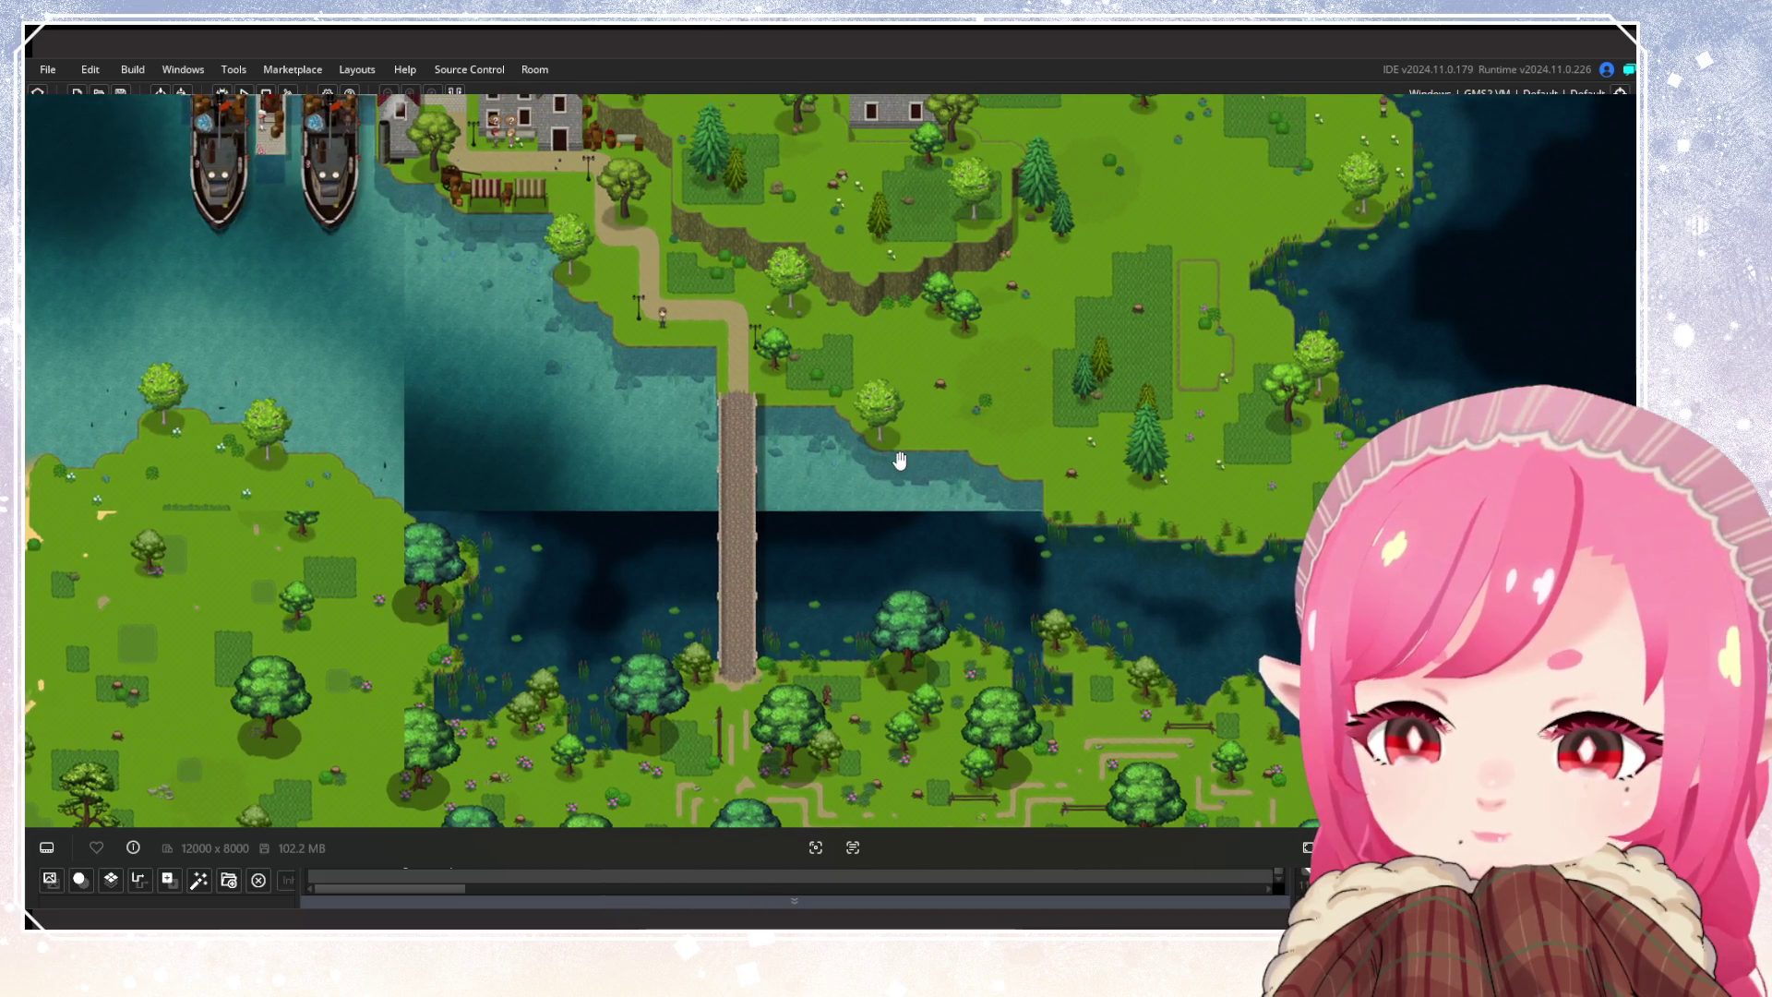
Pan and zoom the reference map to inspect the harbour, village and bridge
drag(900, 459, 1054, 678)
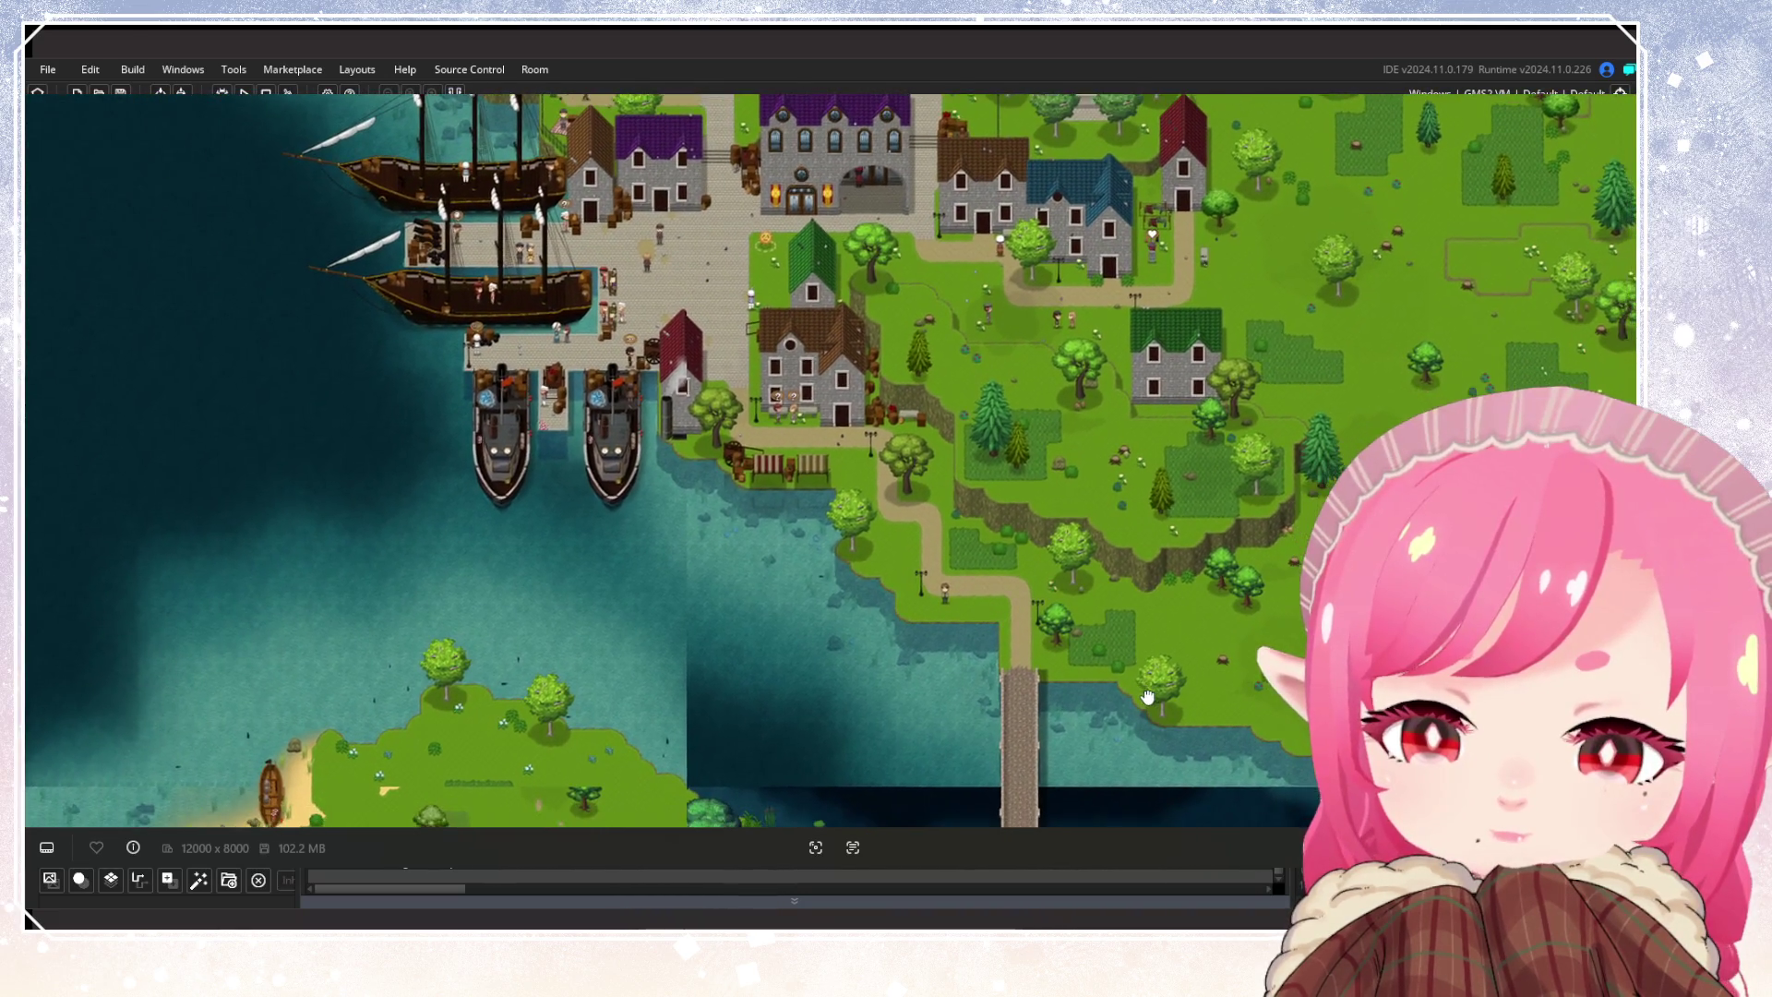
scroll(1054, 678, up, 2)
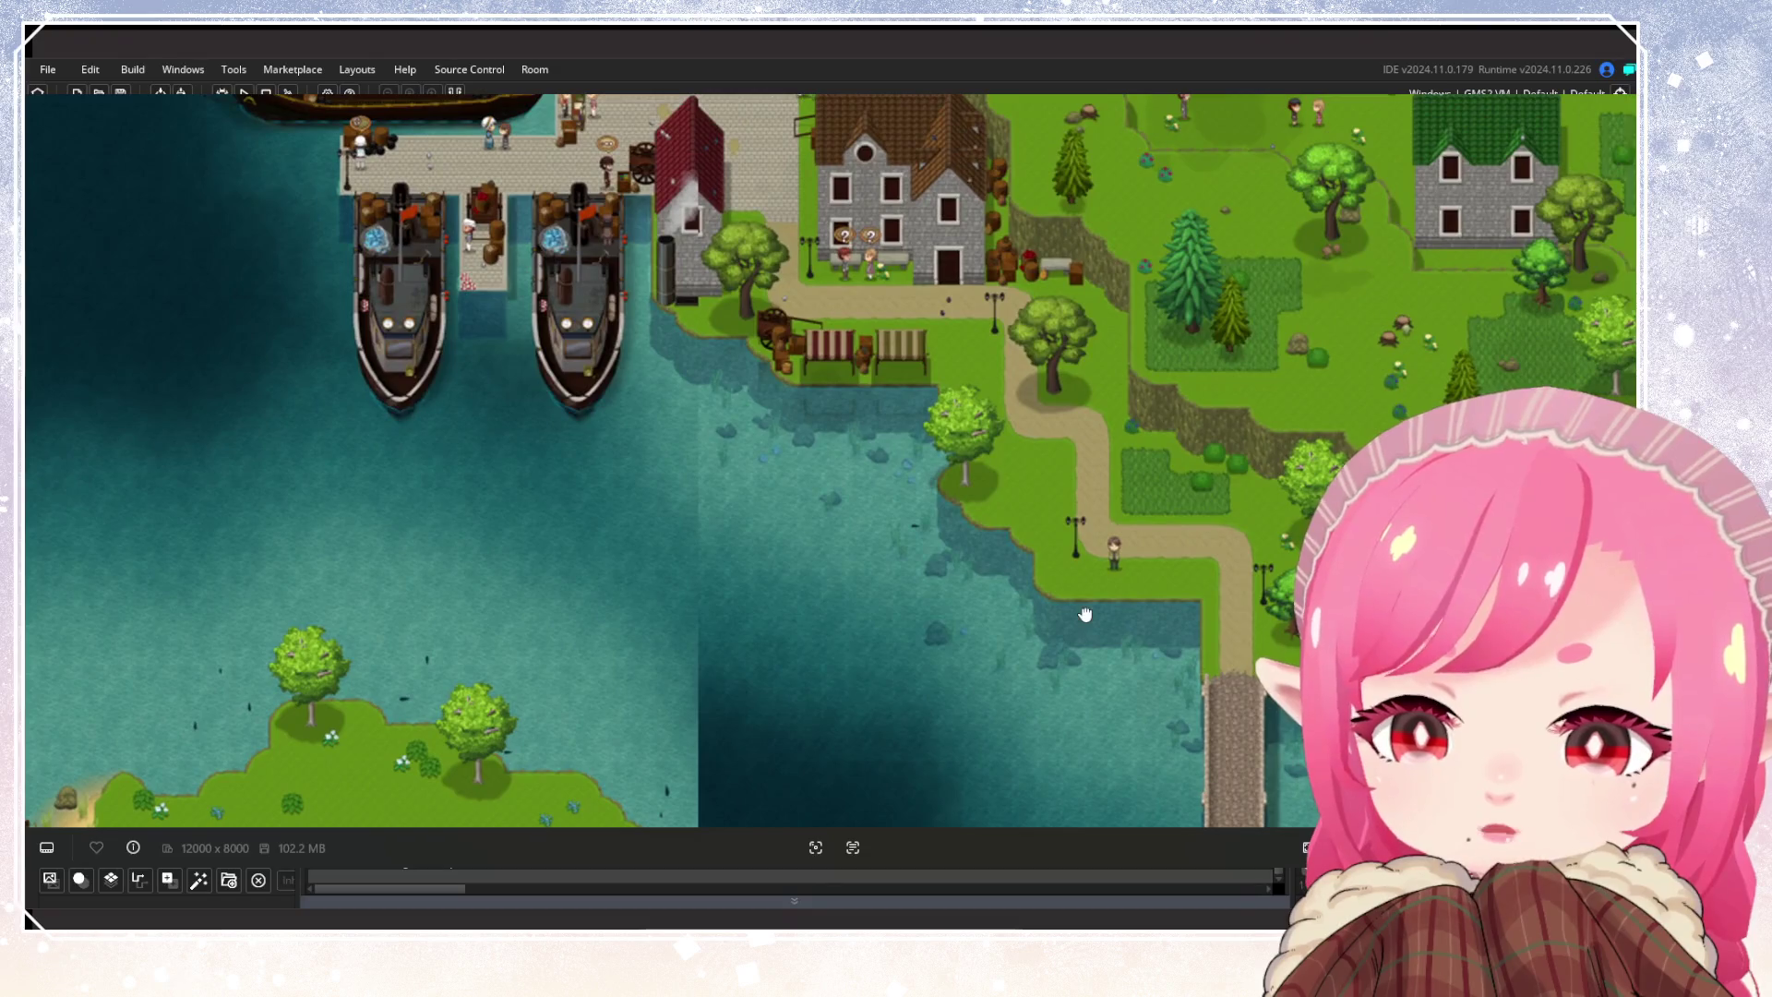
mouse_move(1084, 613)
mouse_down()
mouse_move(494, 348)
mouse_move(966, 606)
mouse_up()
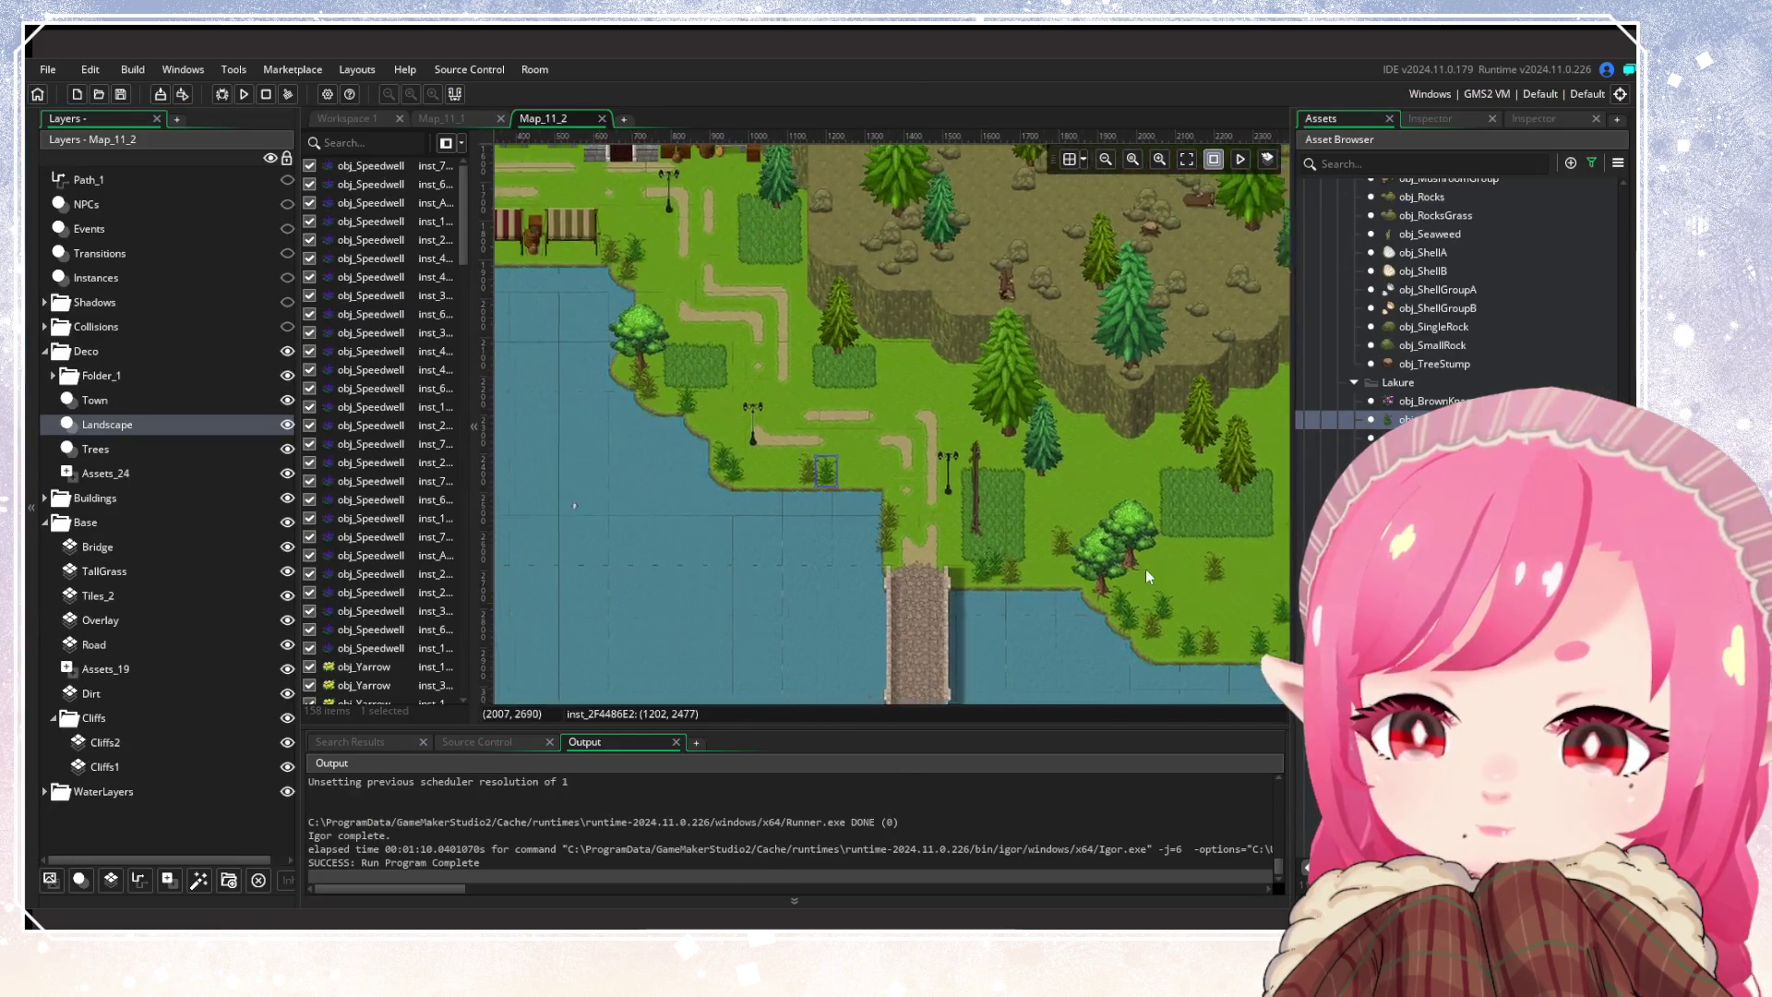
Place small rocks on the grass beside the path and the grass patch
scroll(1458, 323, up, 10)
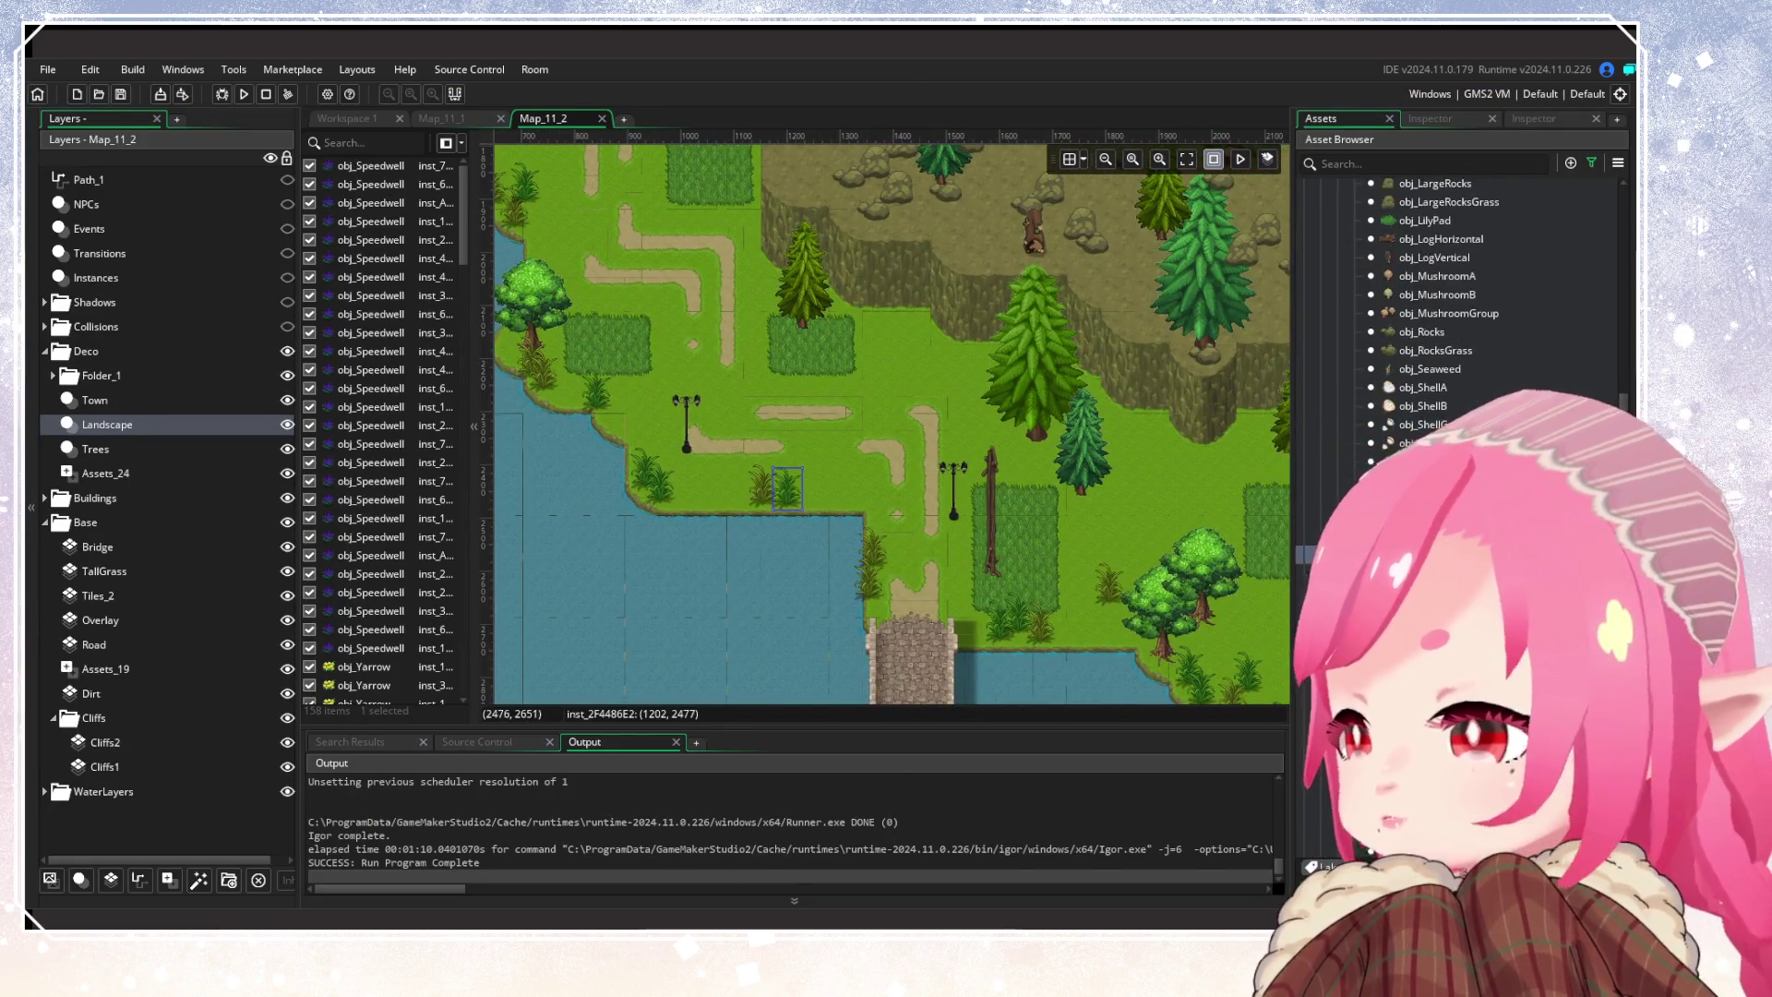
drag(886, 494, 915, 646)
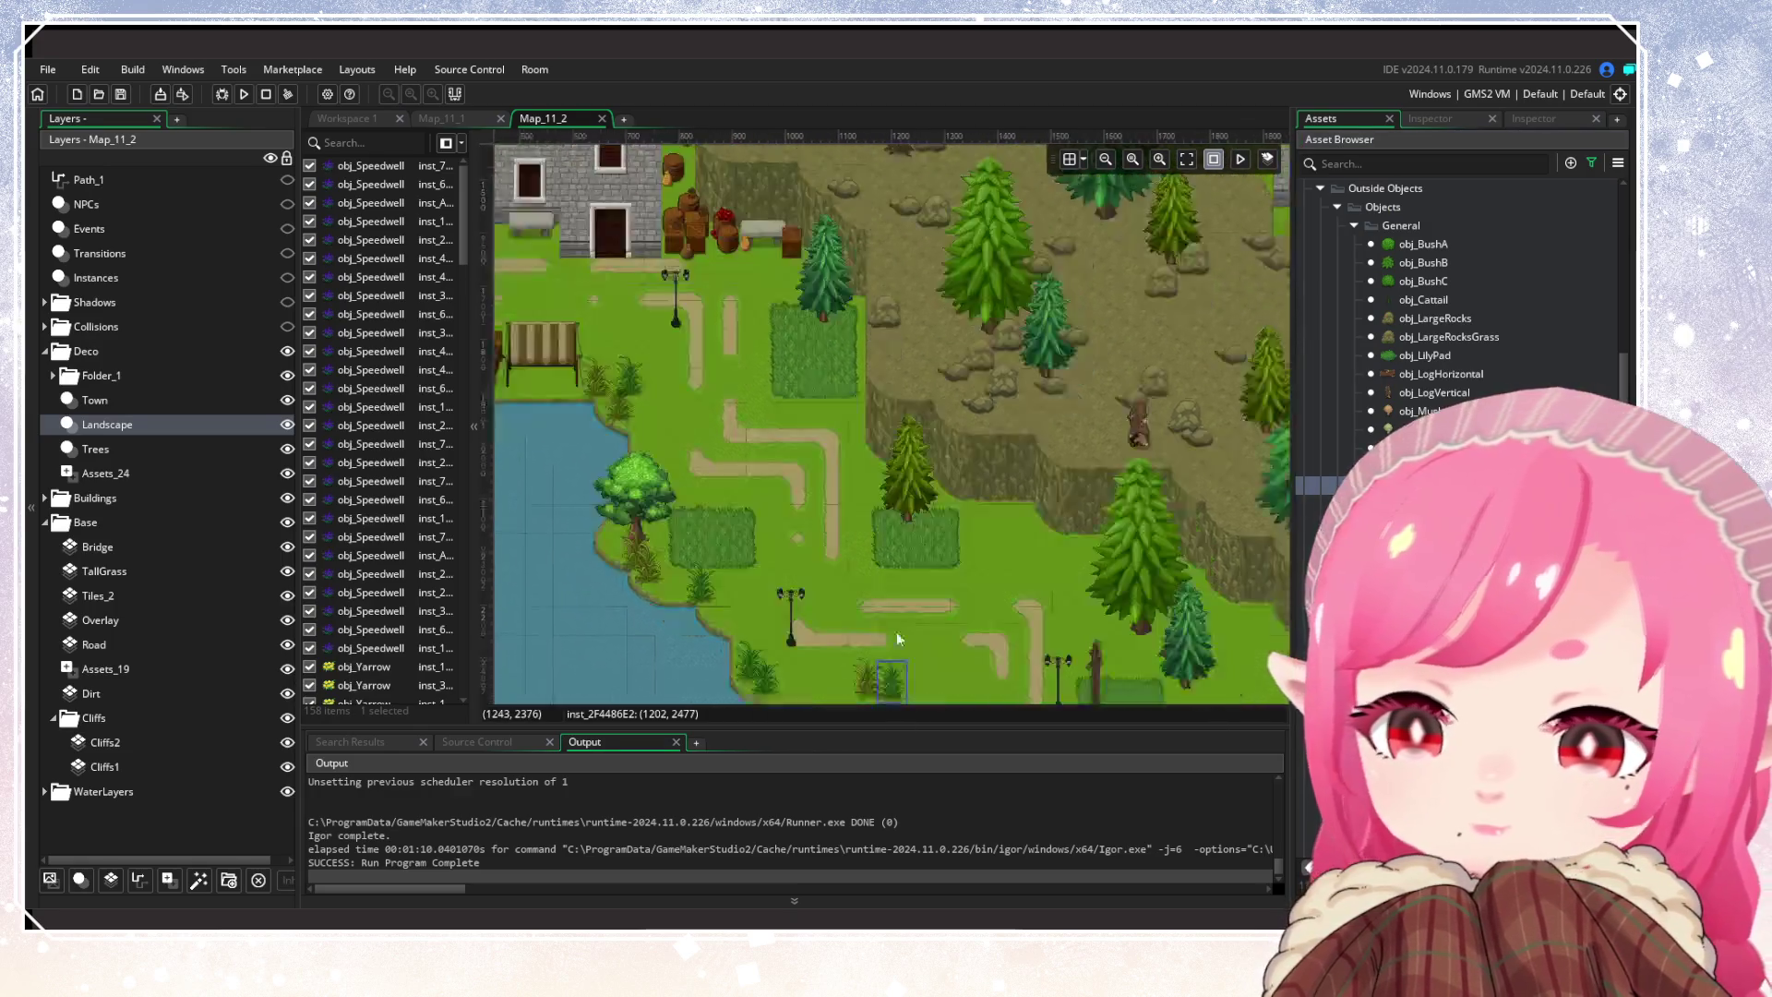
alt+click(938, 493)
alt+click(863, 517)
drag(734, 530, 871, 660)
alt+click(839, 491)
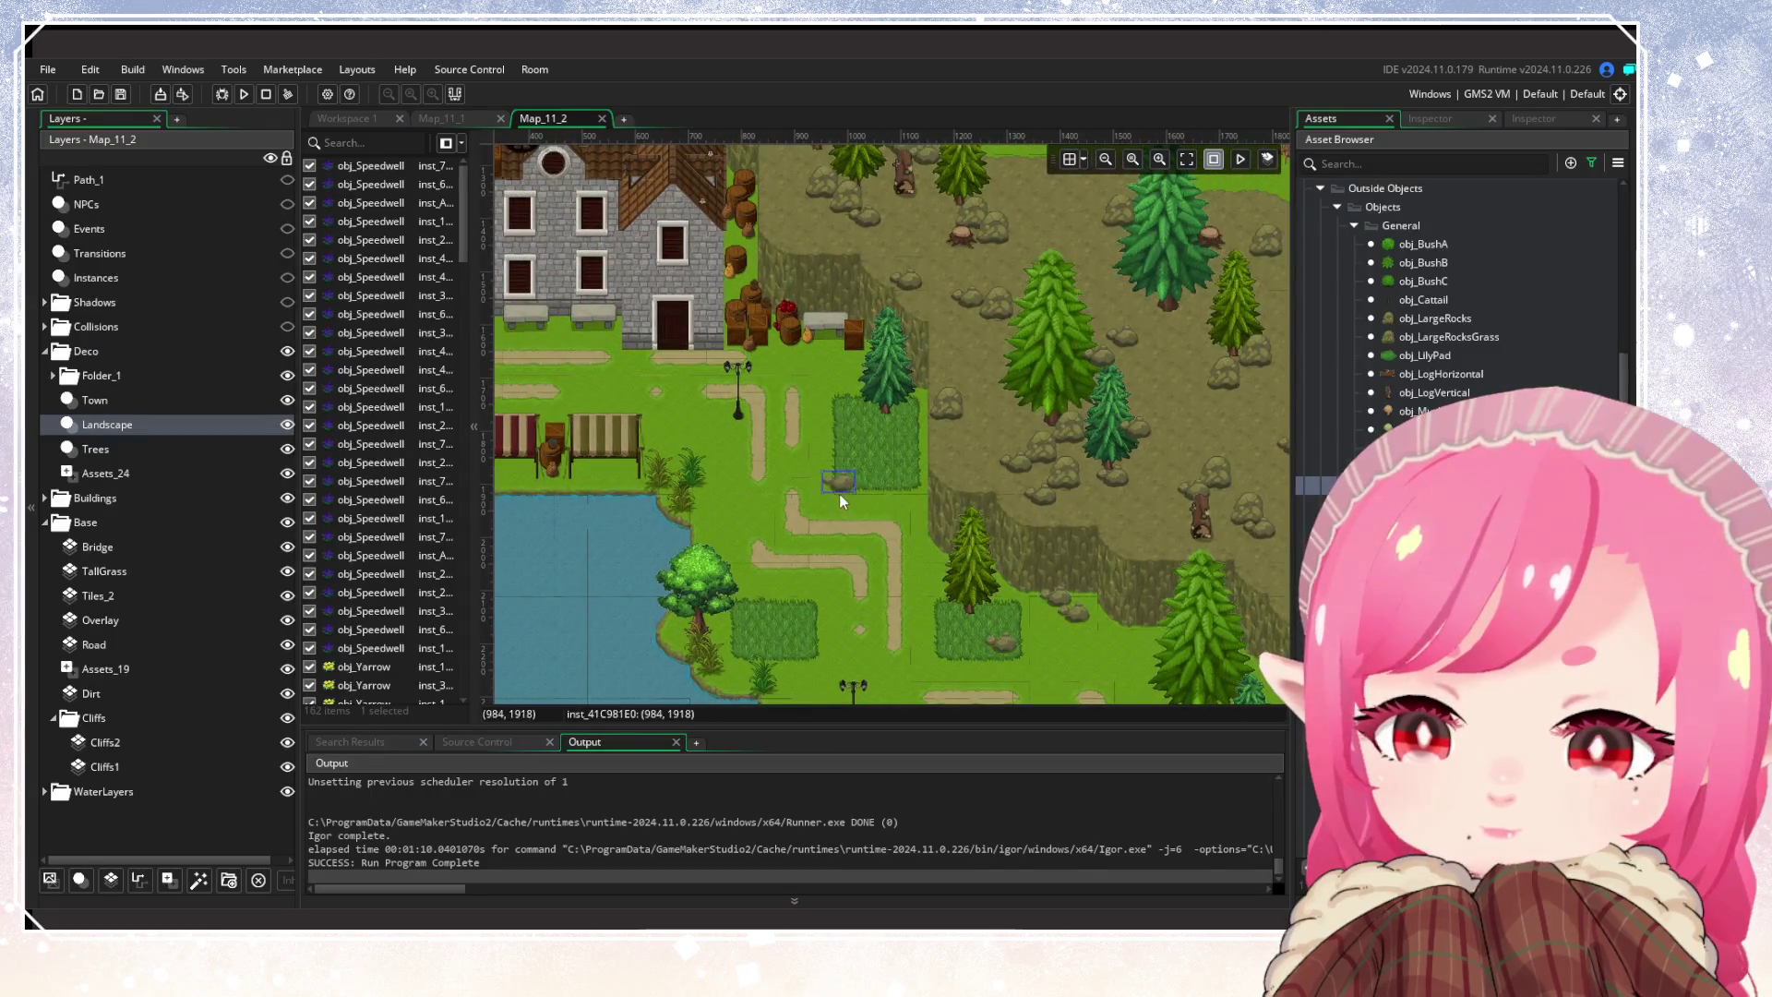
alt+click(895, 434)
scroll(889, 543, down, 5)
scroll(941, 547, right, 5)
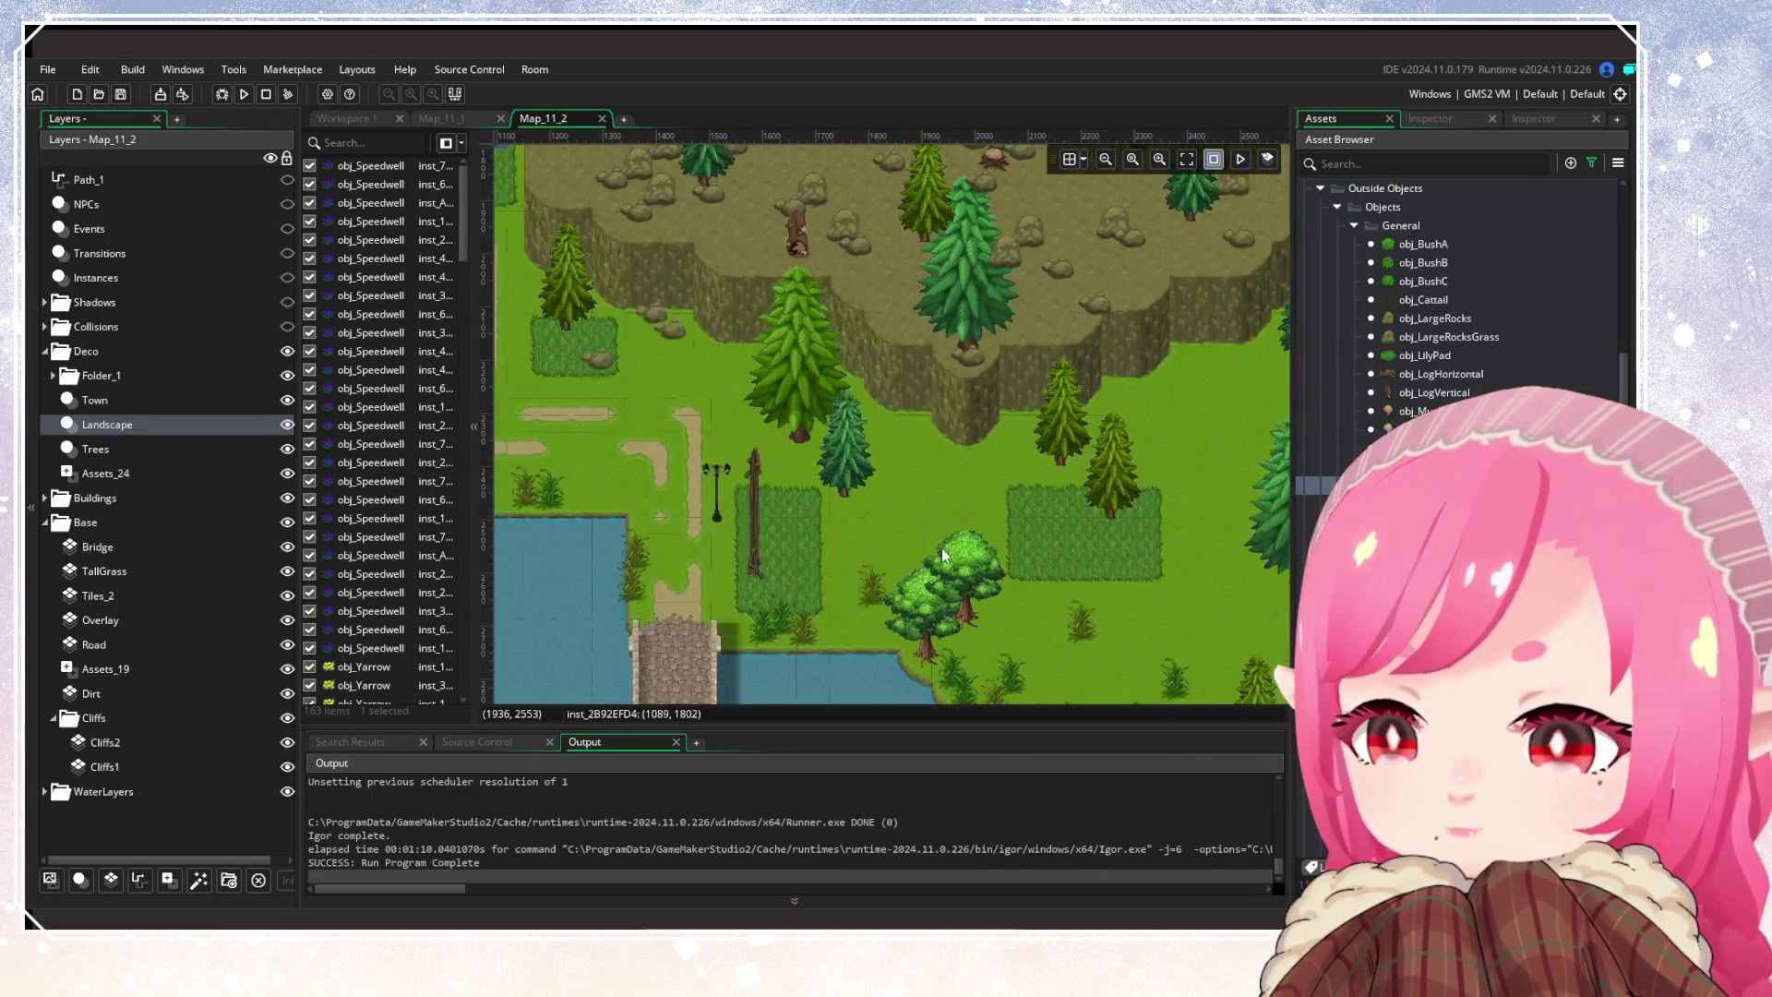
alt+click(1013, 466)
alt+click(1023, 434)
alt+click(1120, 537)
Add rocks among the pine trees, below the cliff and on the open grass
scroll(1012, 478, down, 3)
scroll(1011, 478, right, 1)
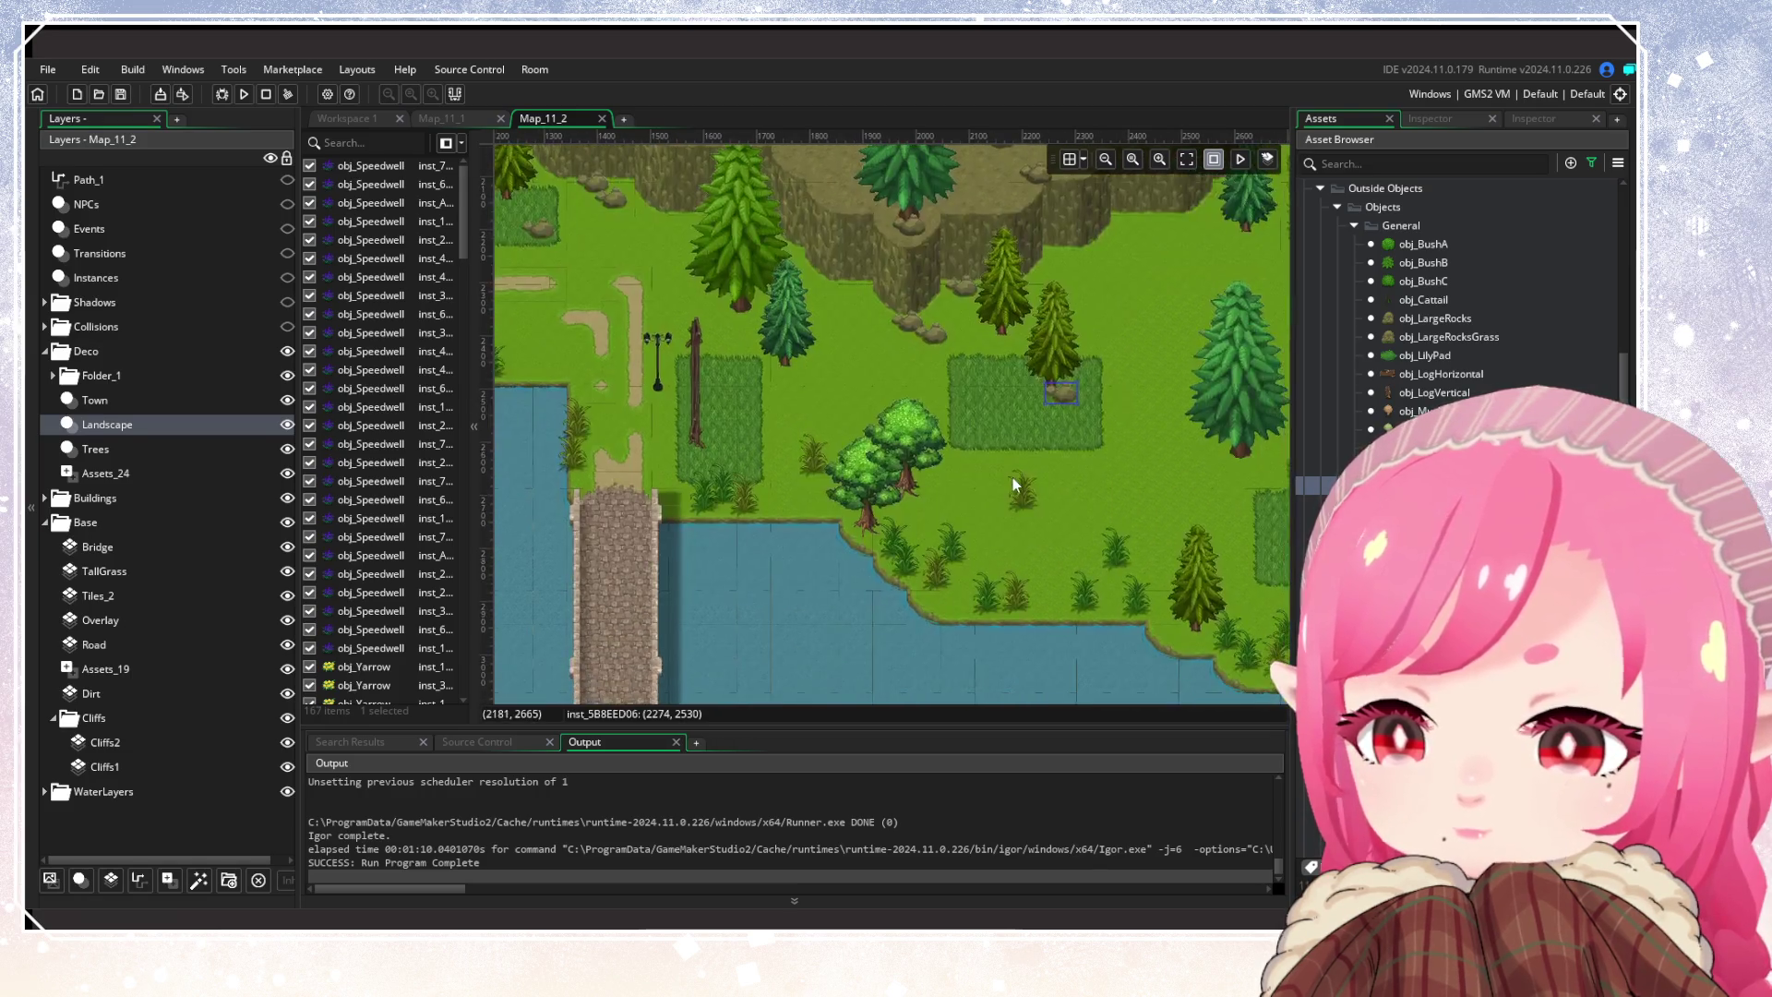
alt+click(1002, 520)
alt+click(794, 484)
alt+click(836, 295)
drag(993, 395, 737, 596)
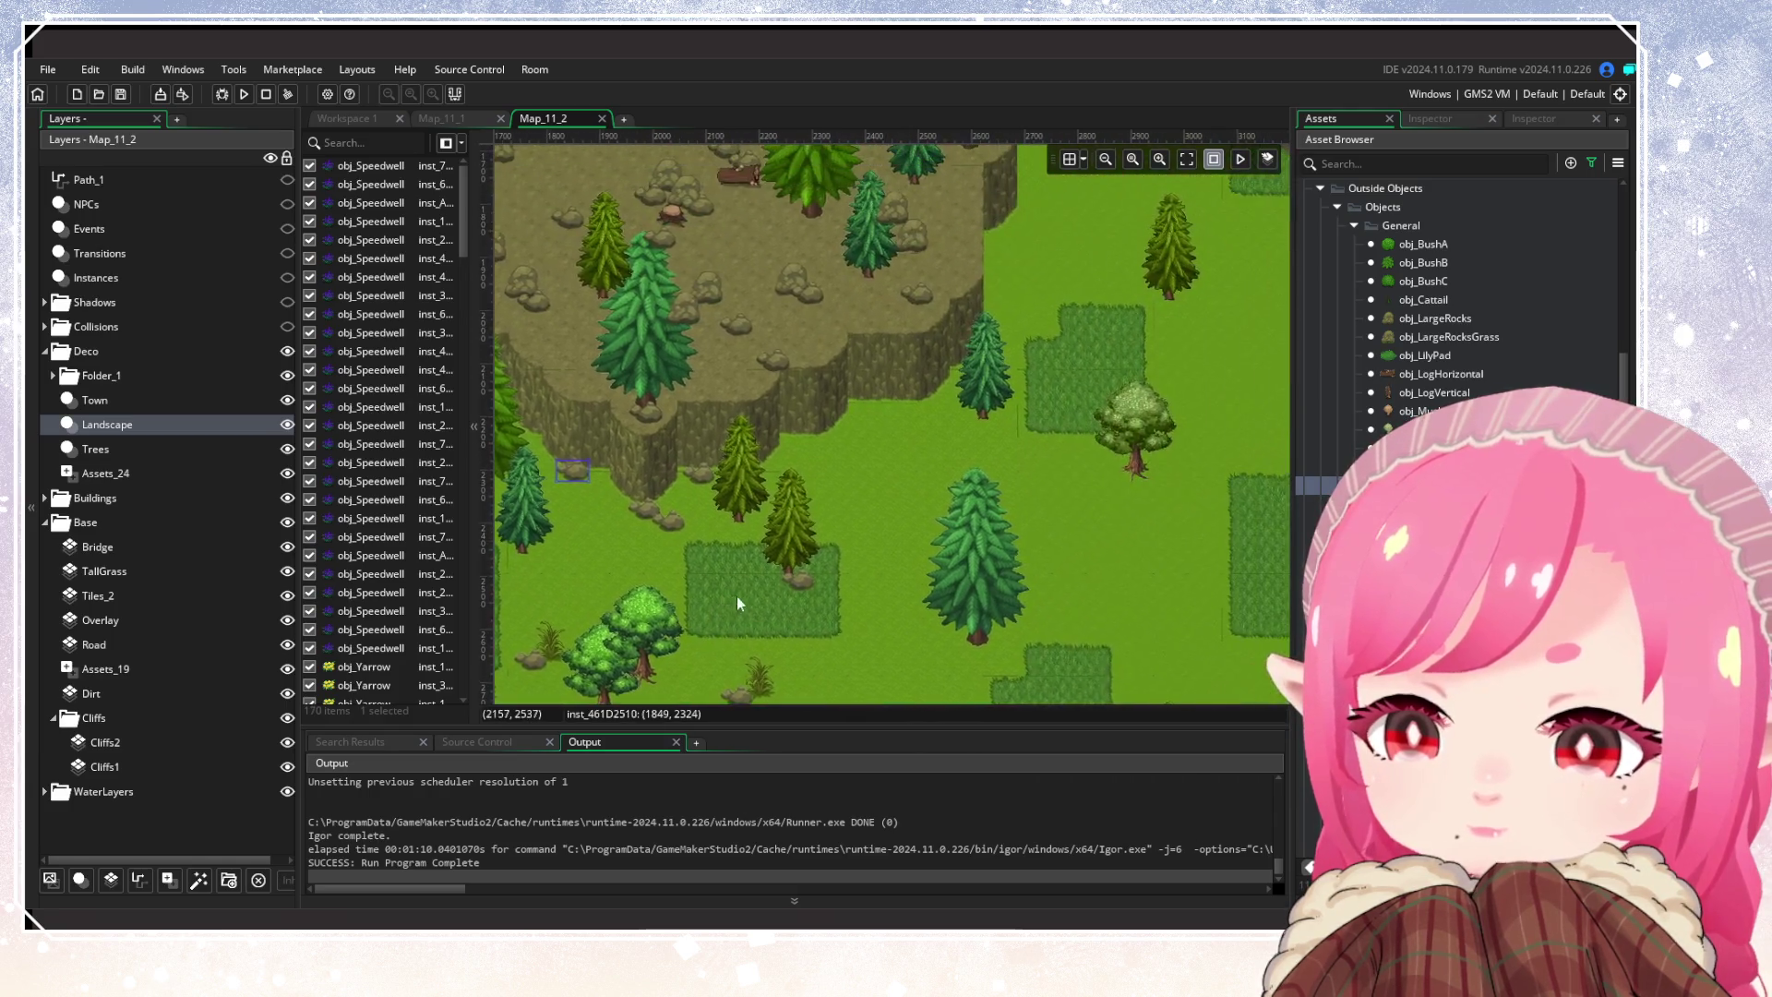
alt+click(869, 422)
alt+click(889, 434)
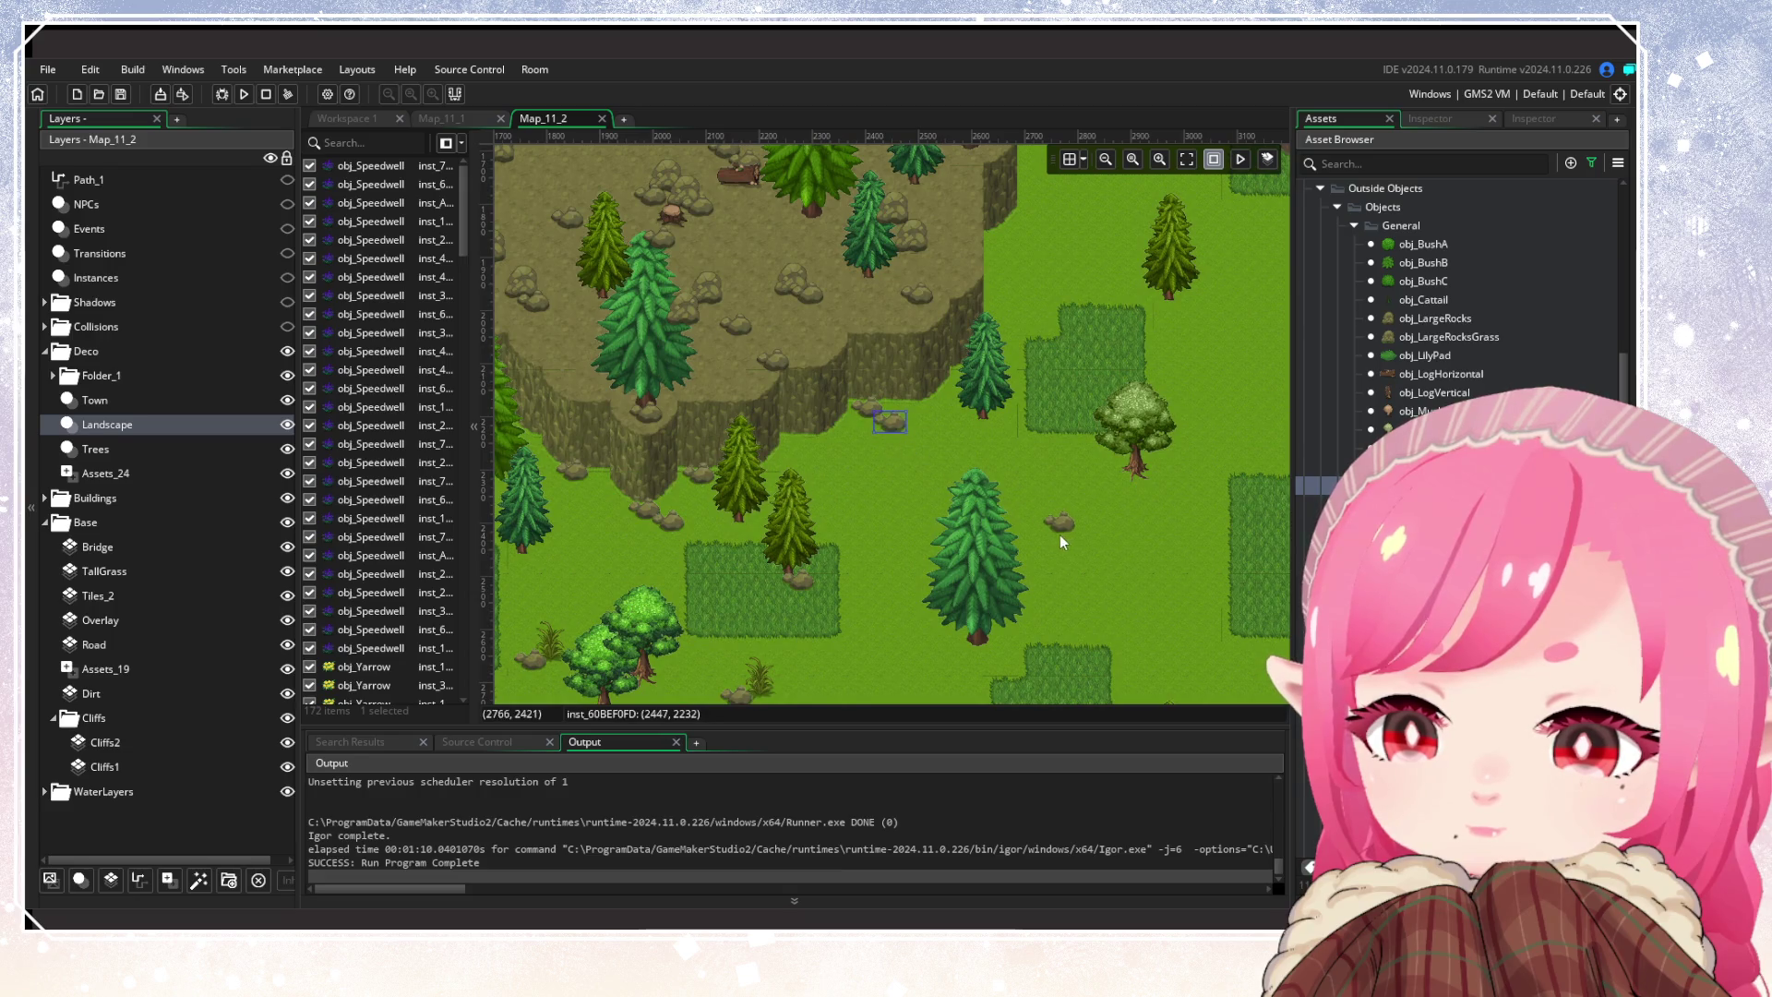
alt+click(1027, 578)
alt+click(1048, 567)
Scatter rocks on the grass around and below the house and near a pine tree
drag(1001, 278, 967, 503)
alt+click(973, 469)
alt+click(1041, 440)
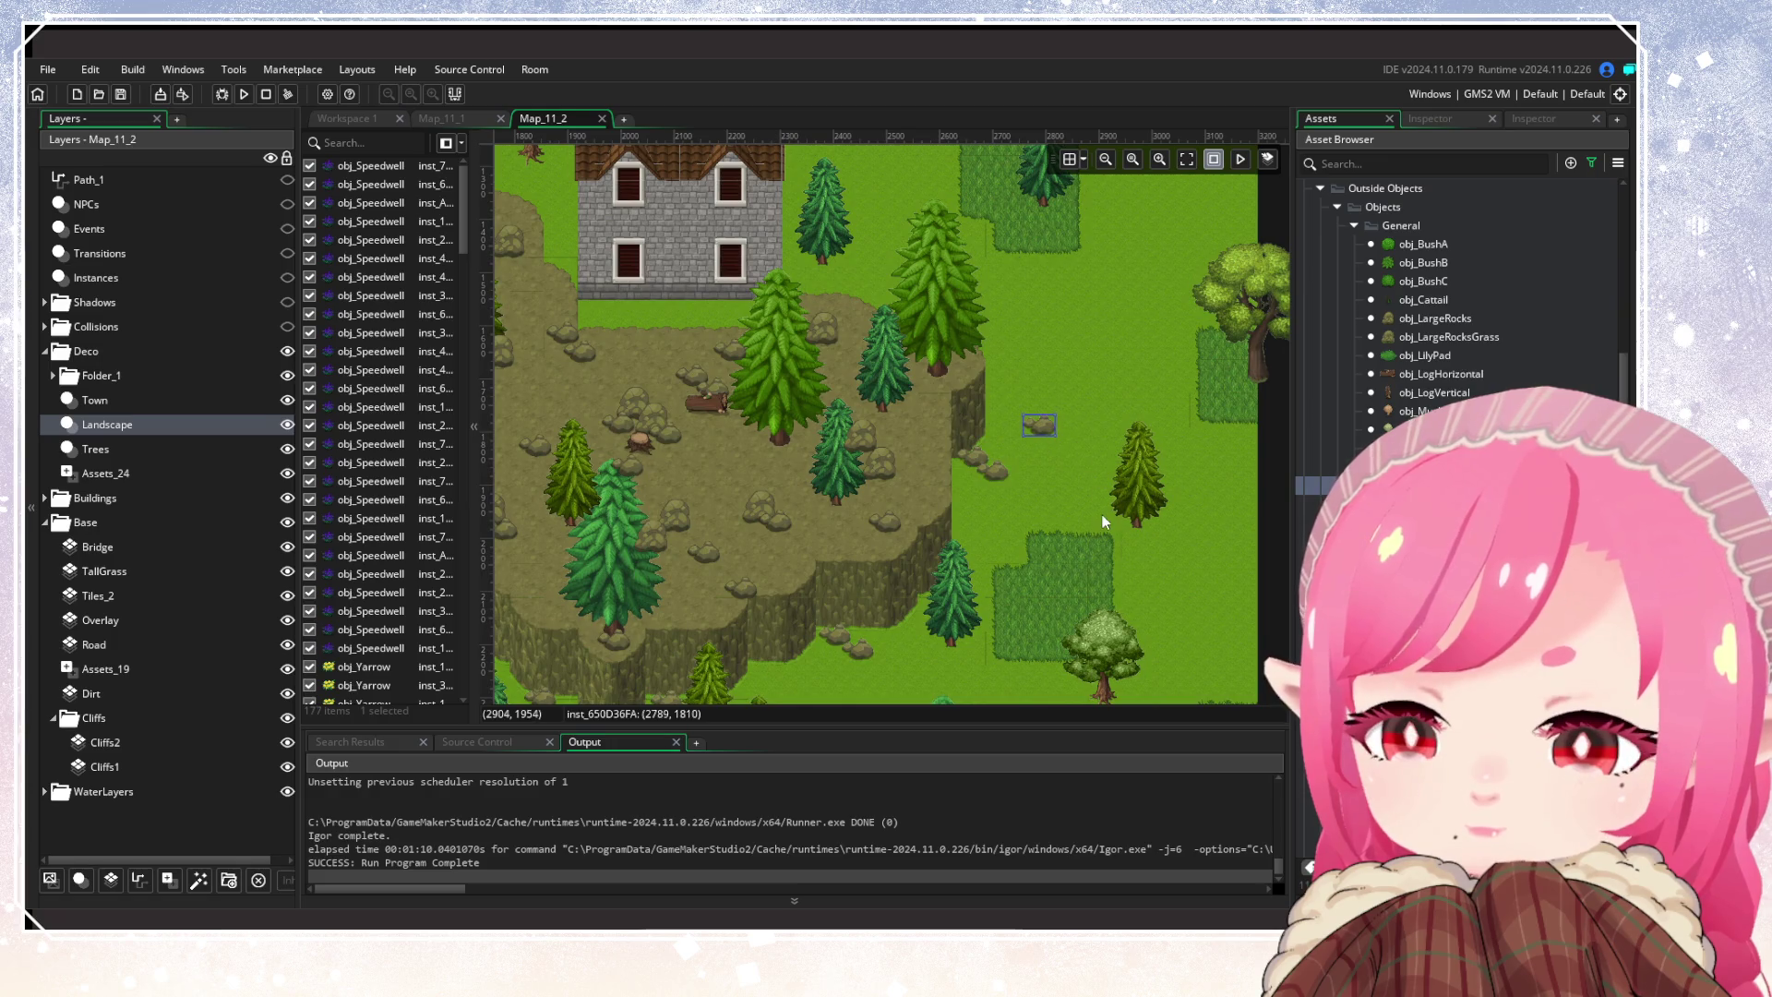
mouse_move(854, 287)
mouse_down()
mouse_move(990, 504)
mouse_move(976, 474)
mouse_up()
alt+click(960, 469)
alt+click(981, 481)
alt+click(774, 502)
alt+click(799, 512)
alt+click(667, 369)
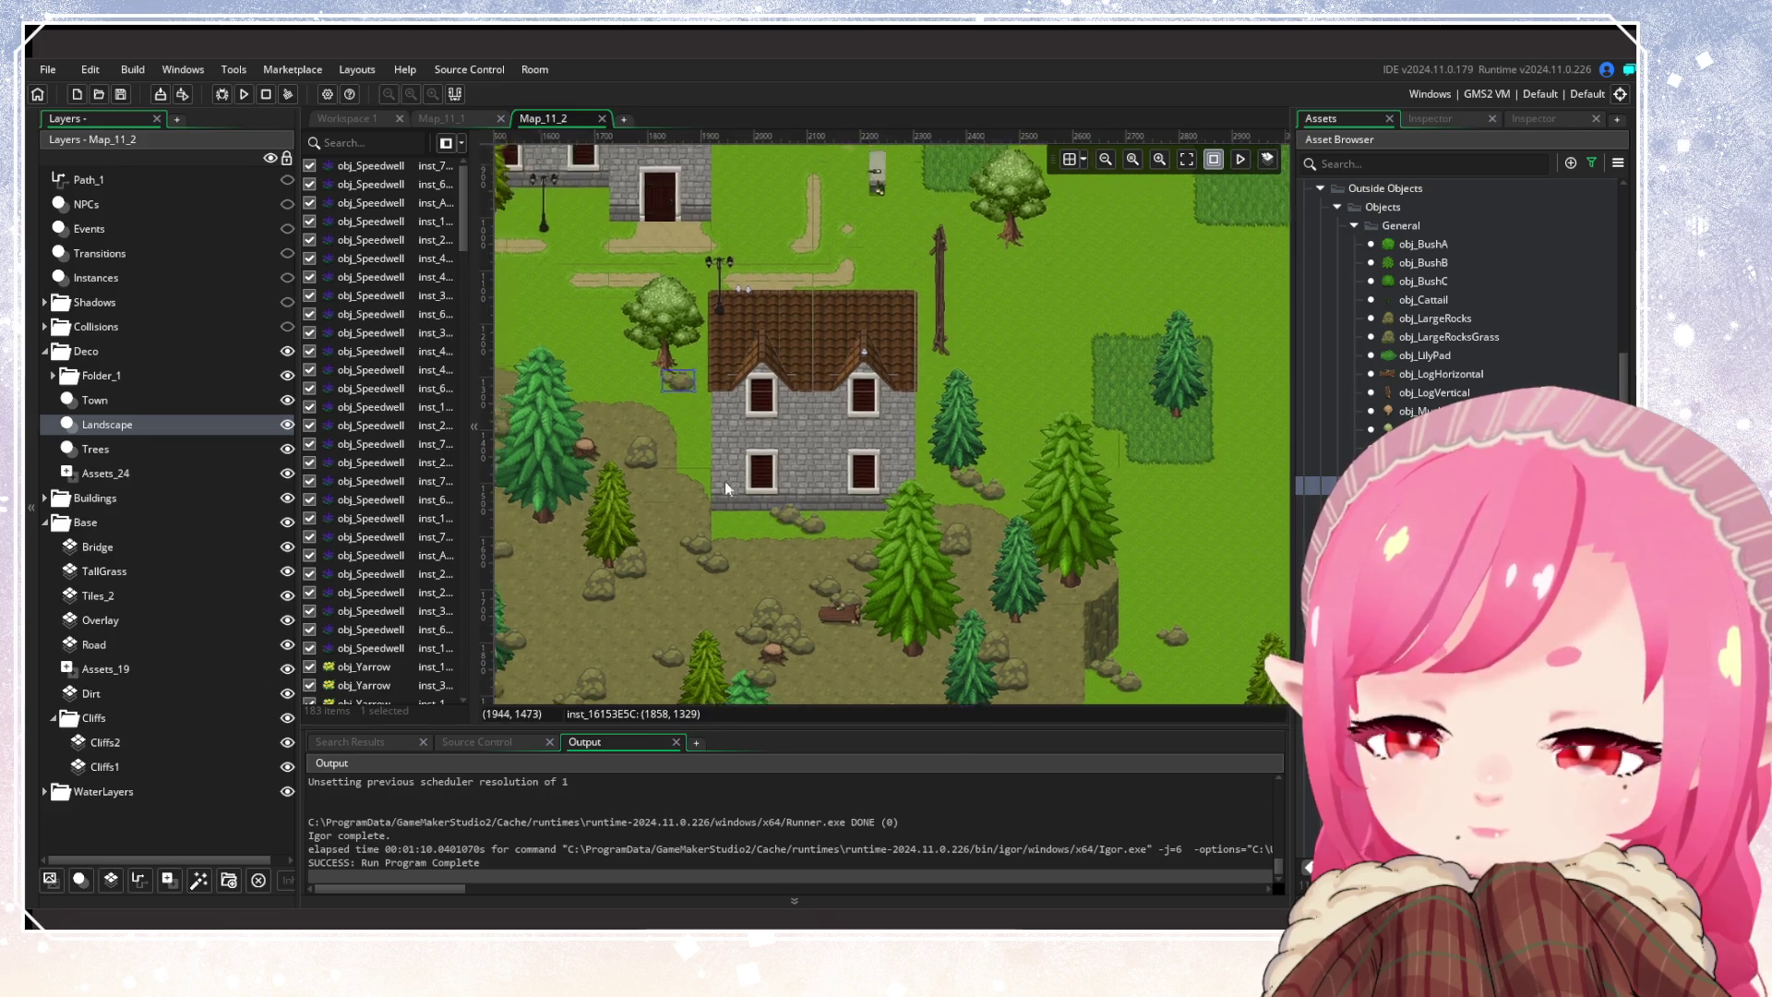
scroll(725, 474, up, 3)
scroll(726, 474, right, 4)
alt+click(756, 475)
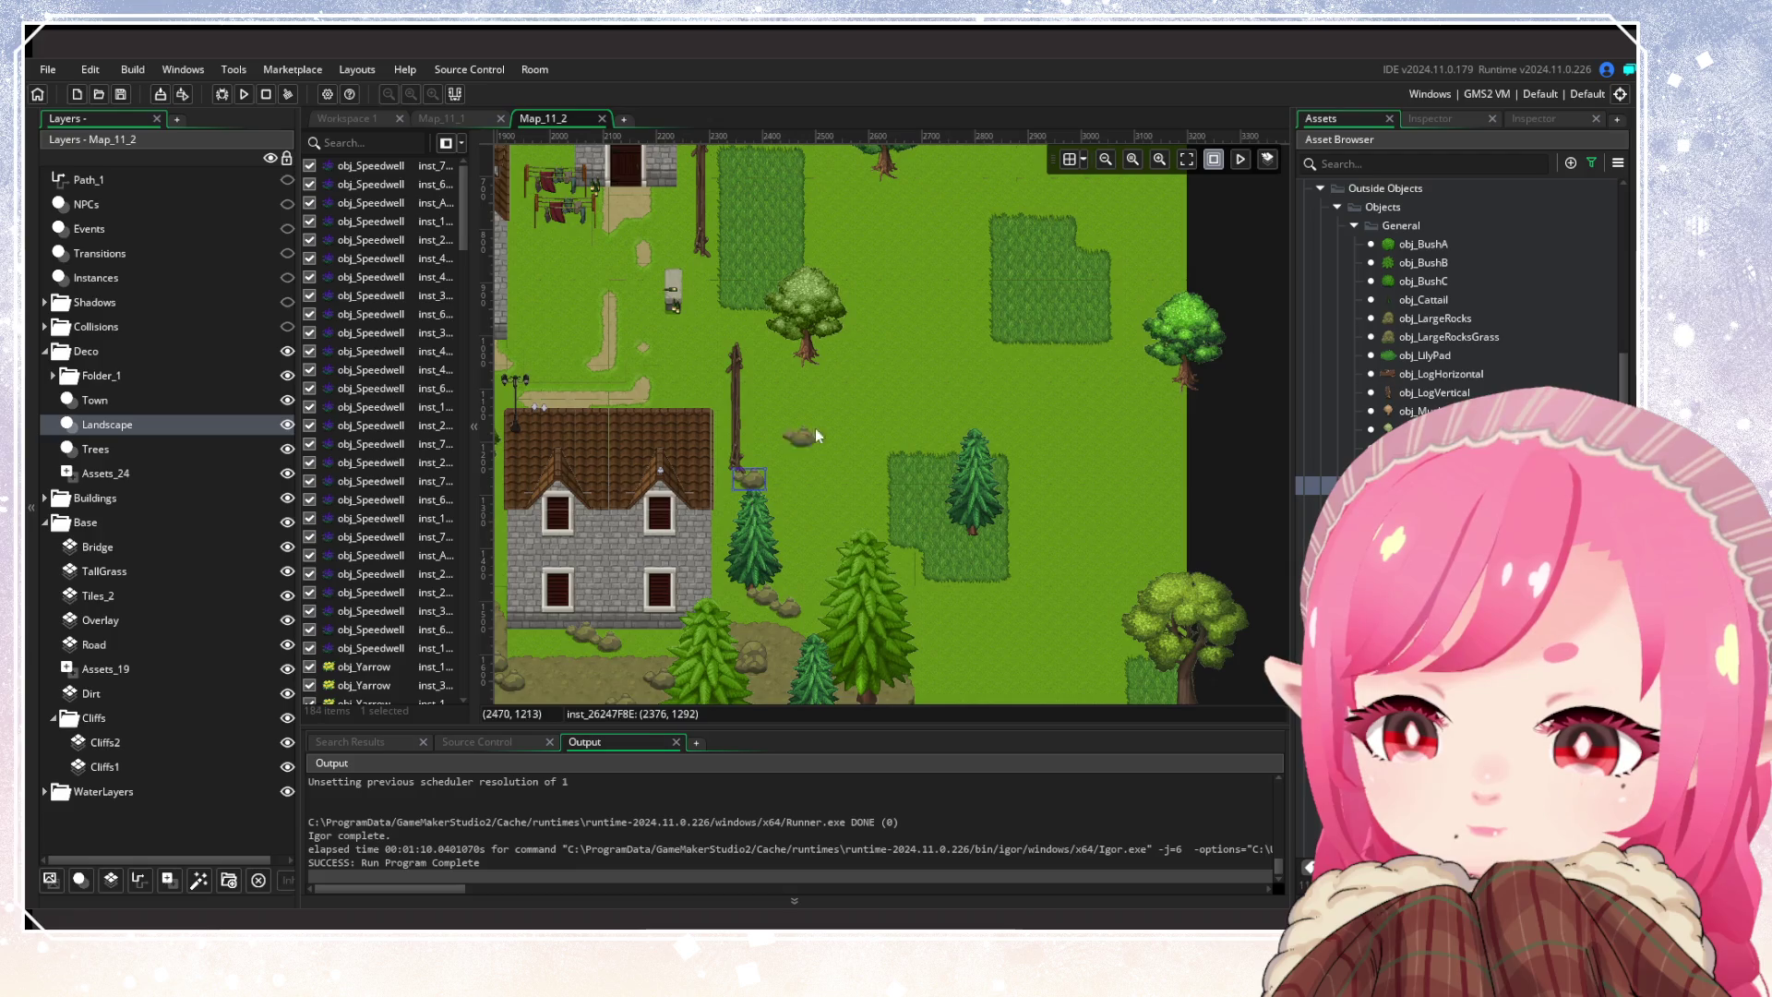
alt+click(934, 465)
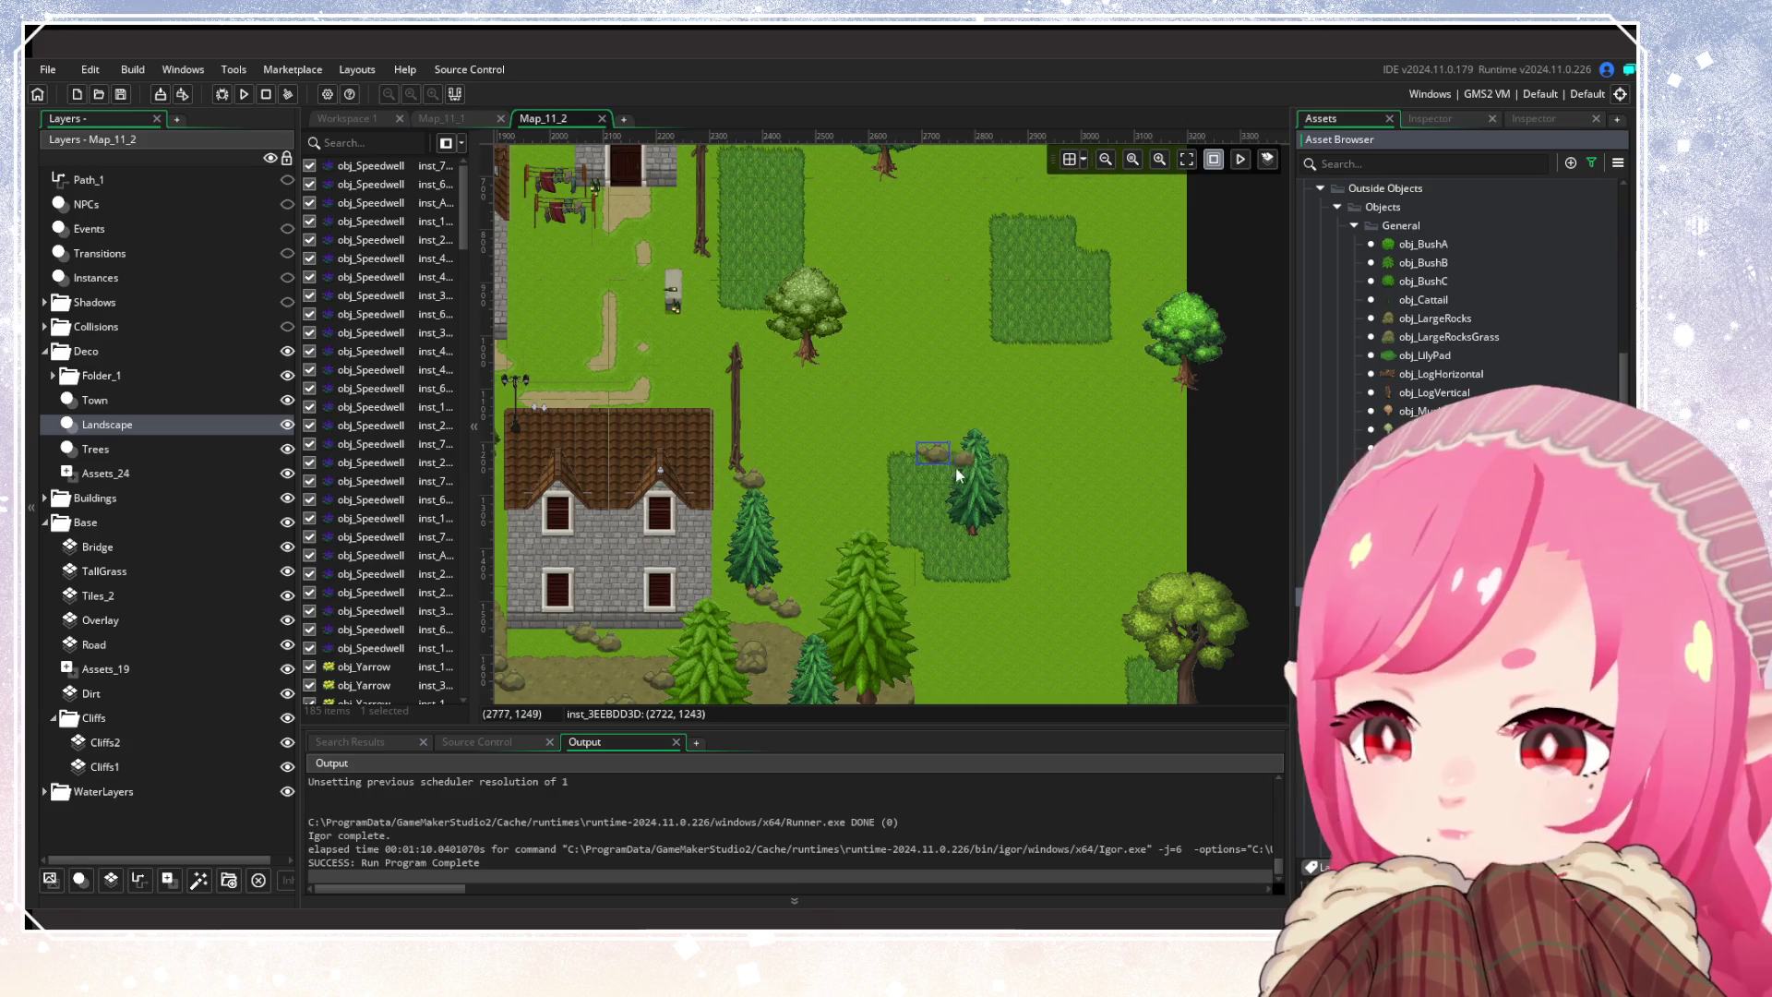
alt+click(919, 473)
Place a few last rocks near the cliff trees, then select obj_LargeRocksGrass
scroll(906, 584, down, 3)
scroll(907, 584, left, 3)
scroll(1061, 387, down, 5)
scroll(1061, 387, left, 5)
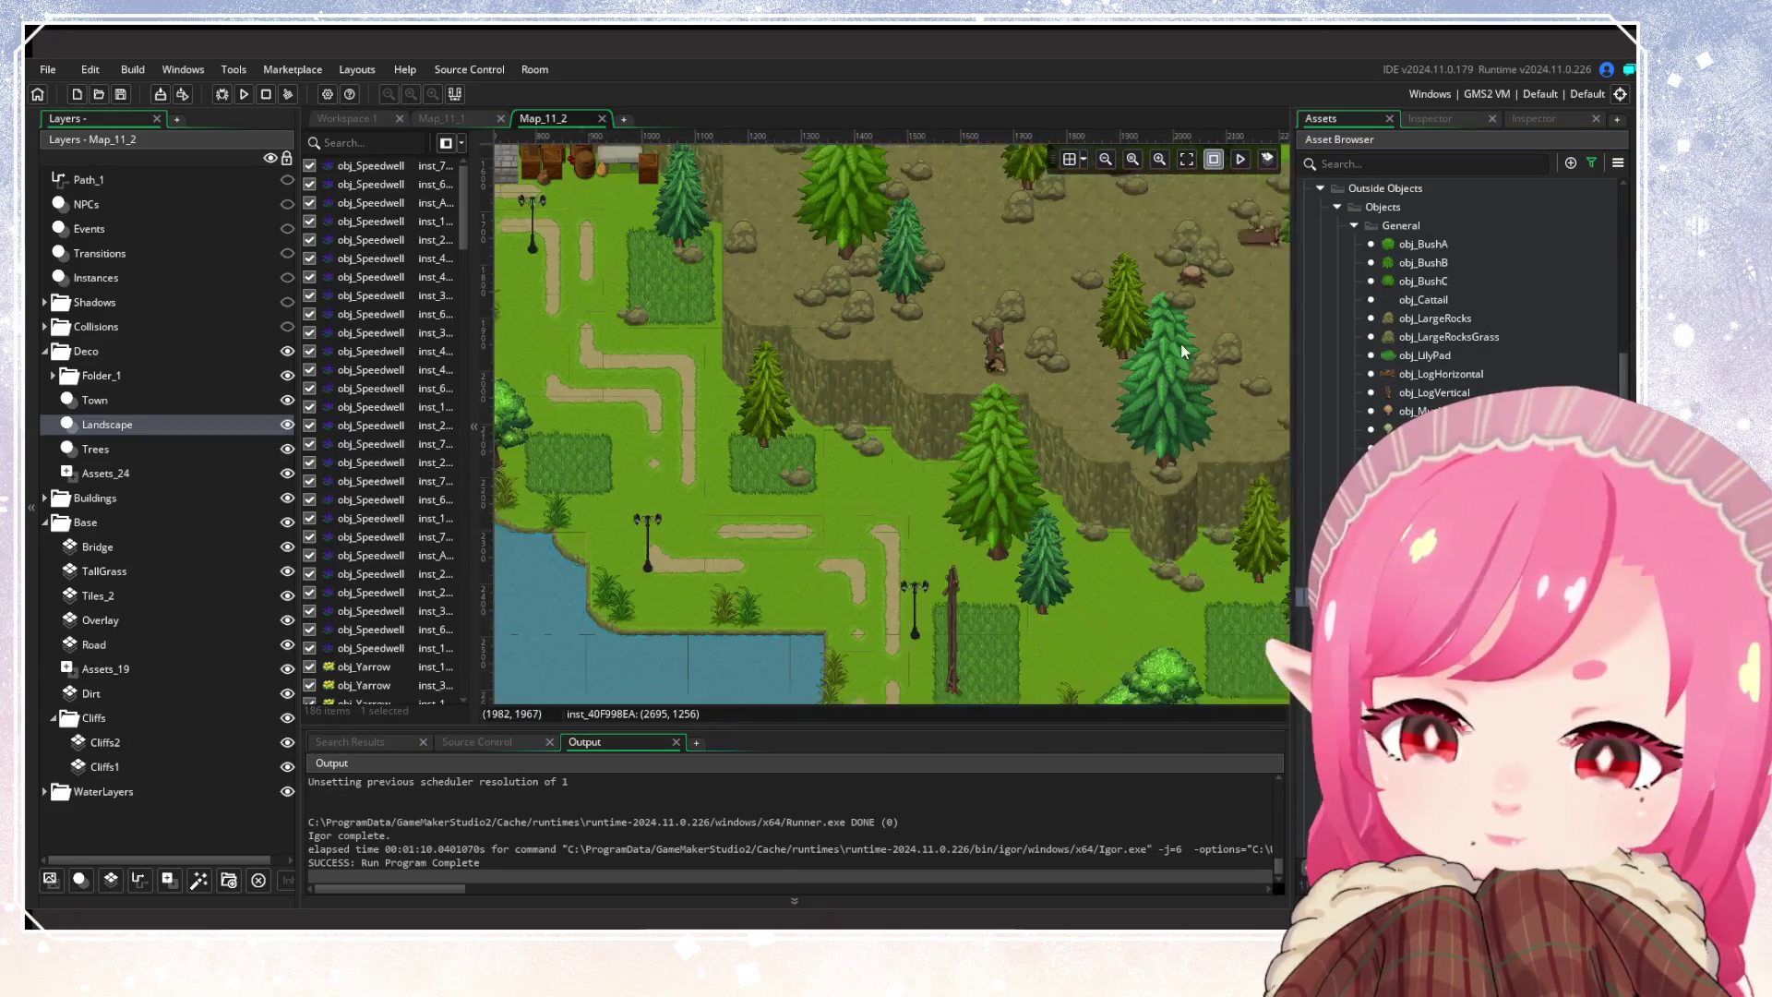
alt+click(856, 434)
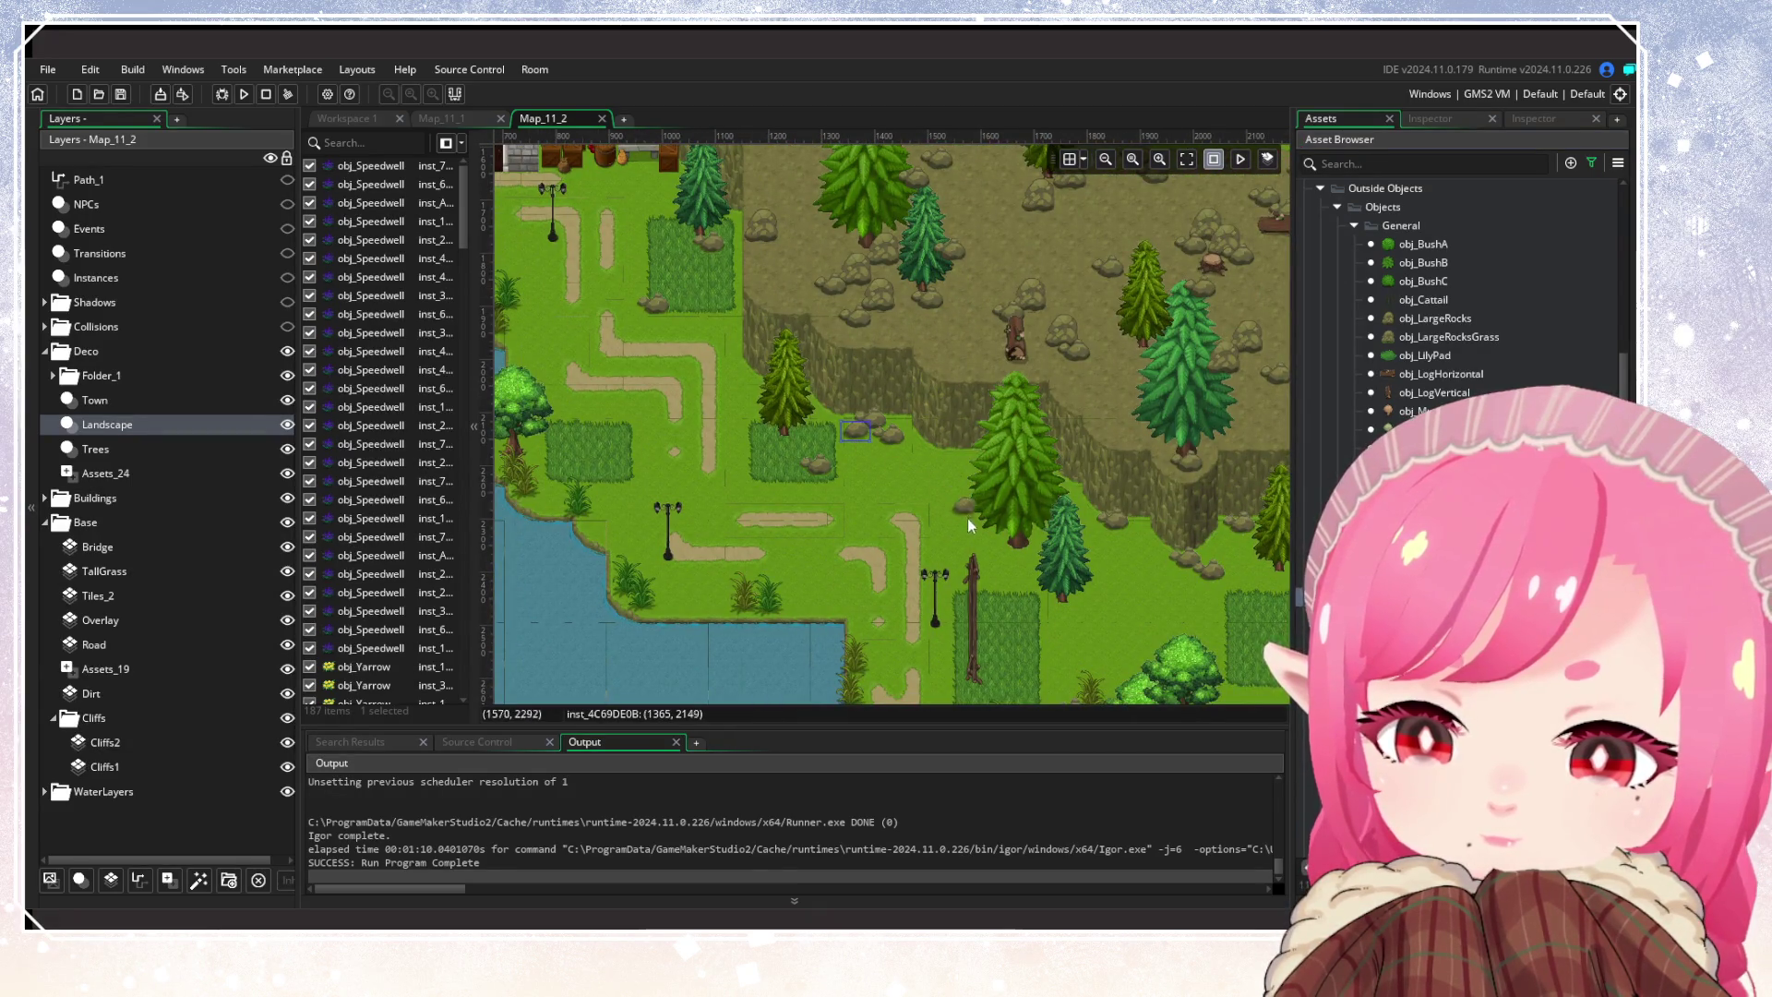
alt+click(1167, 594)
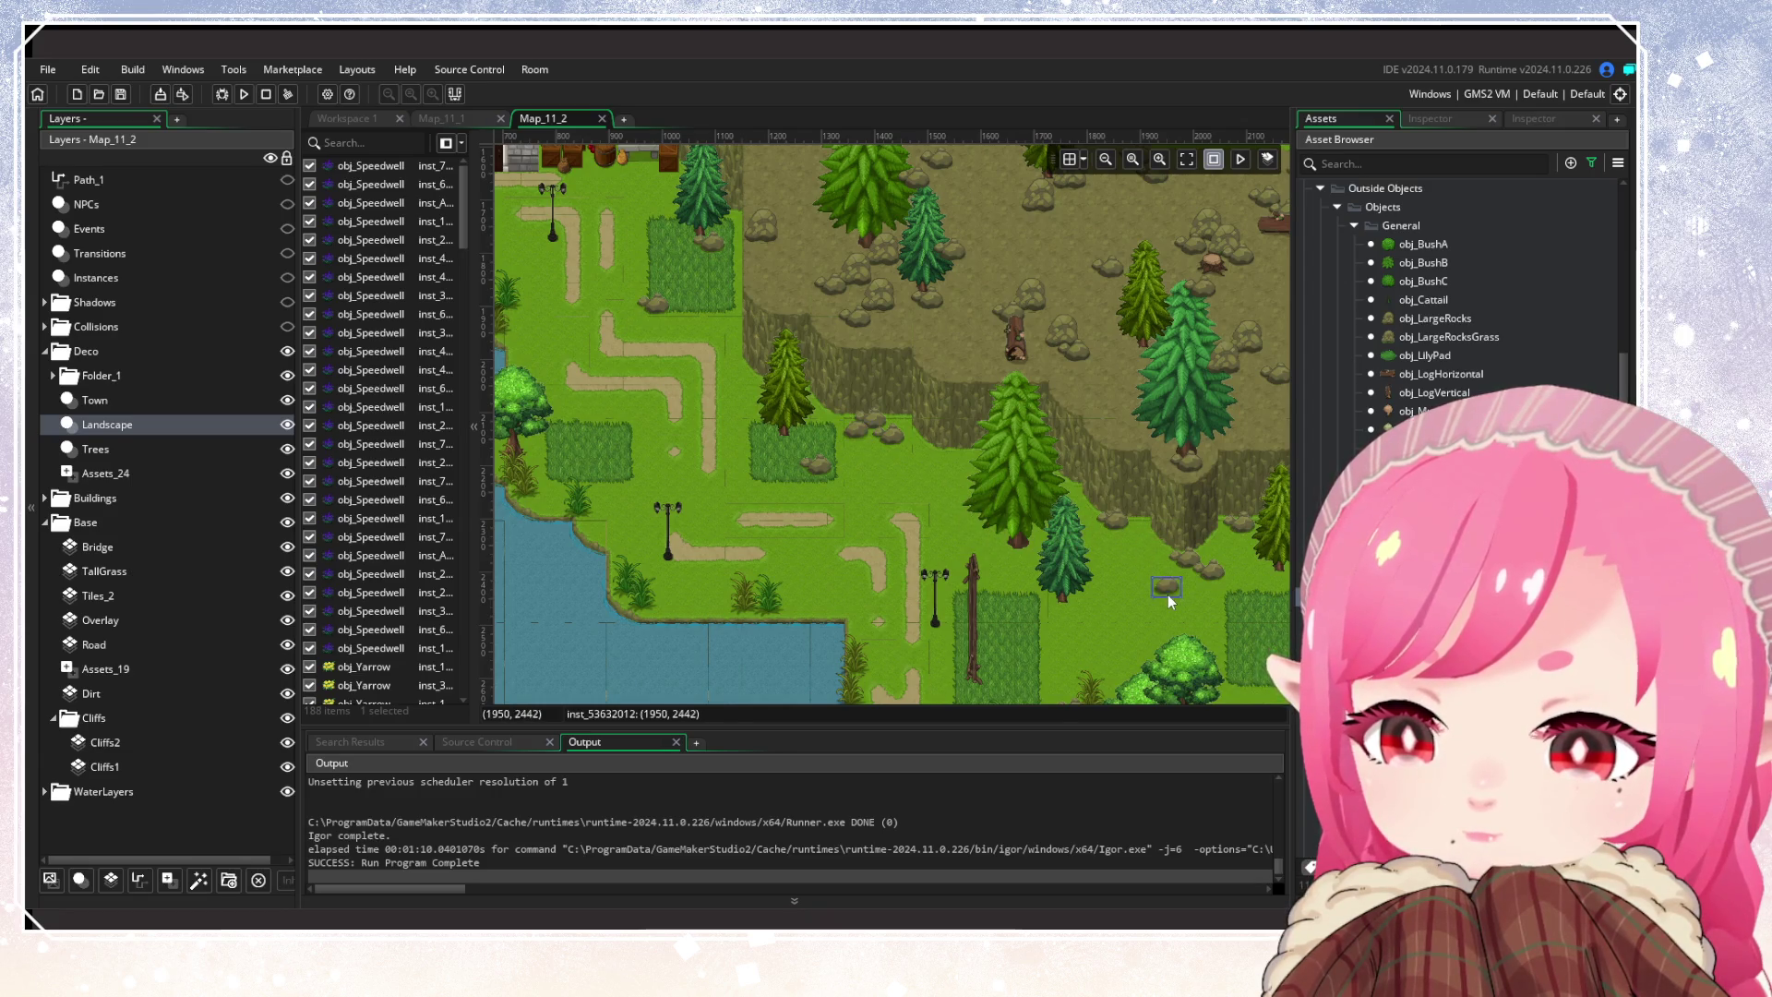
scroll(888, 570, up, 4)
scroll(887, 570, left, 5)
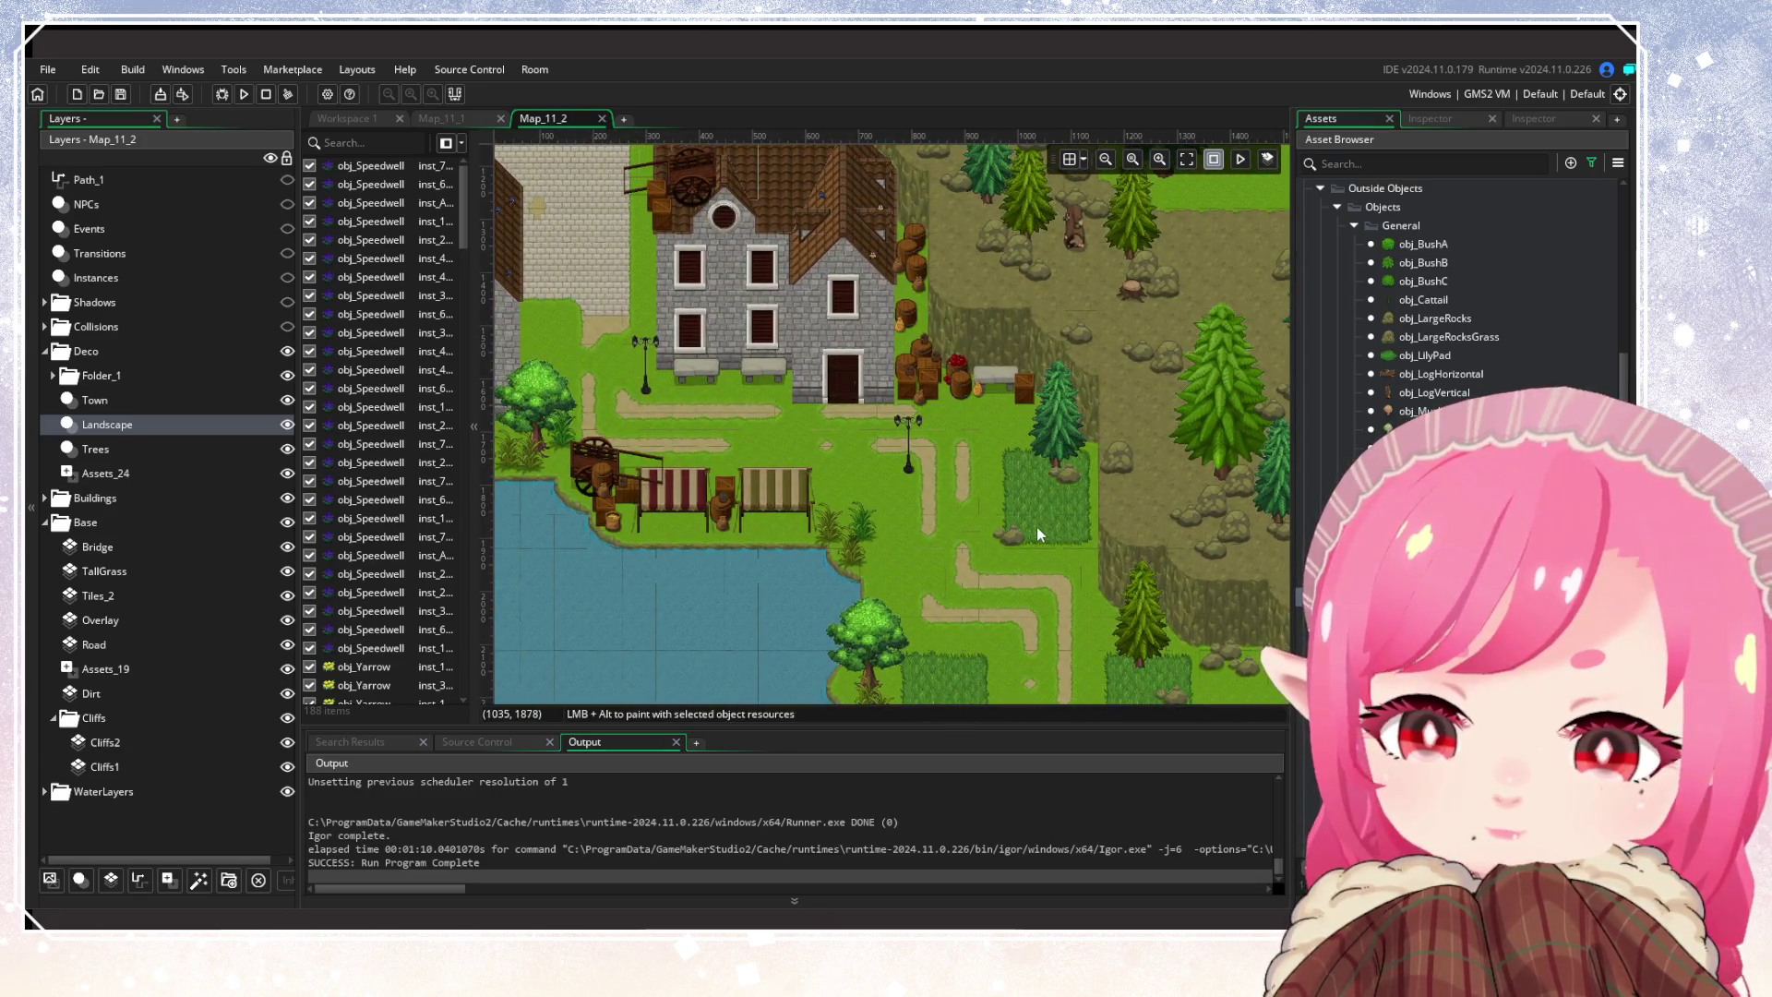
scroll(1015, 480, down, 3)
scroll(1015, 479, right, 5)
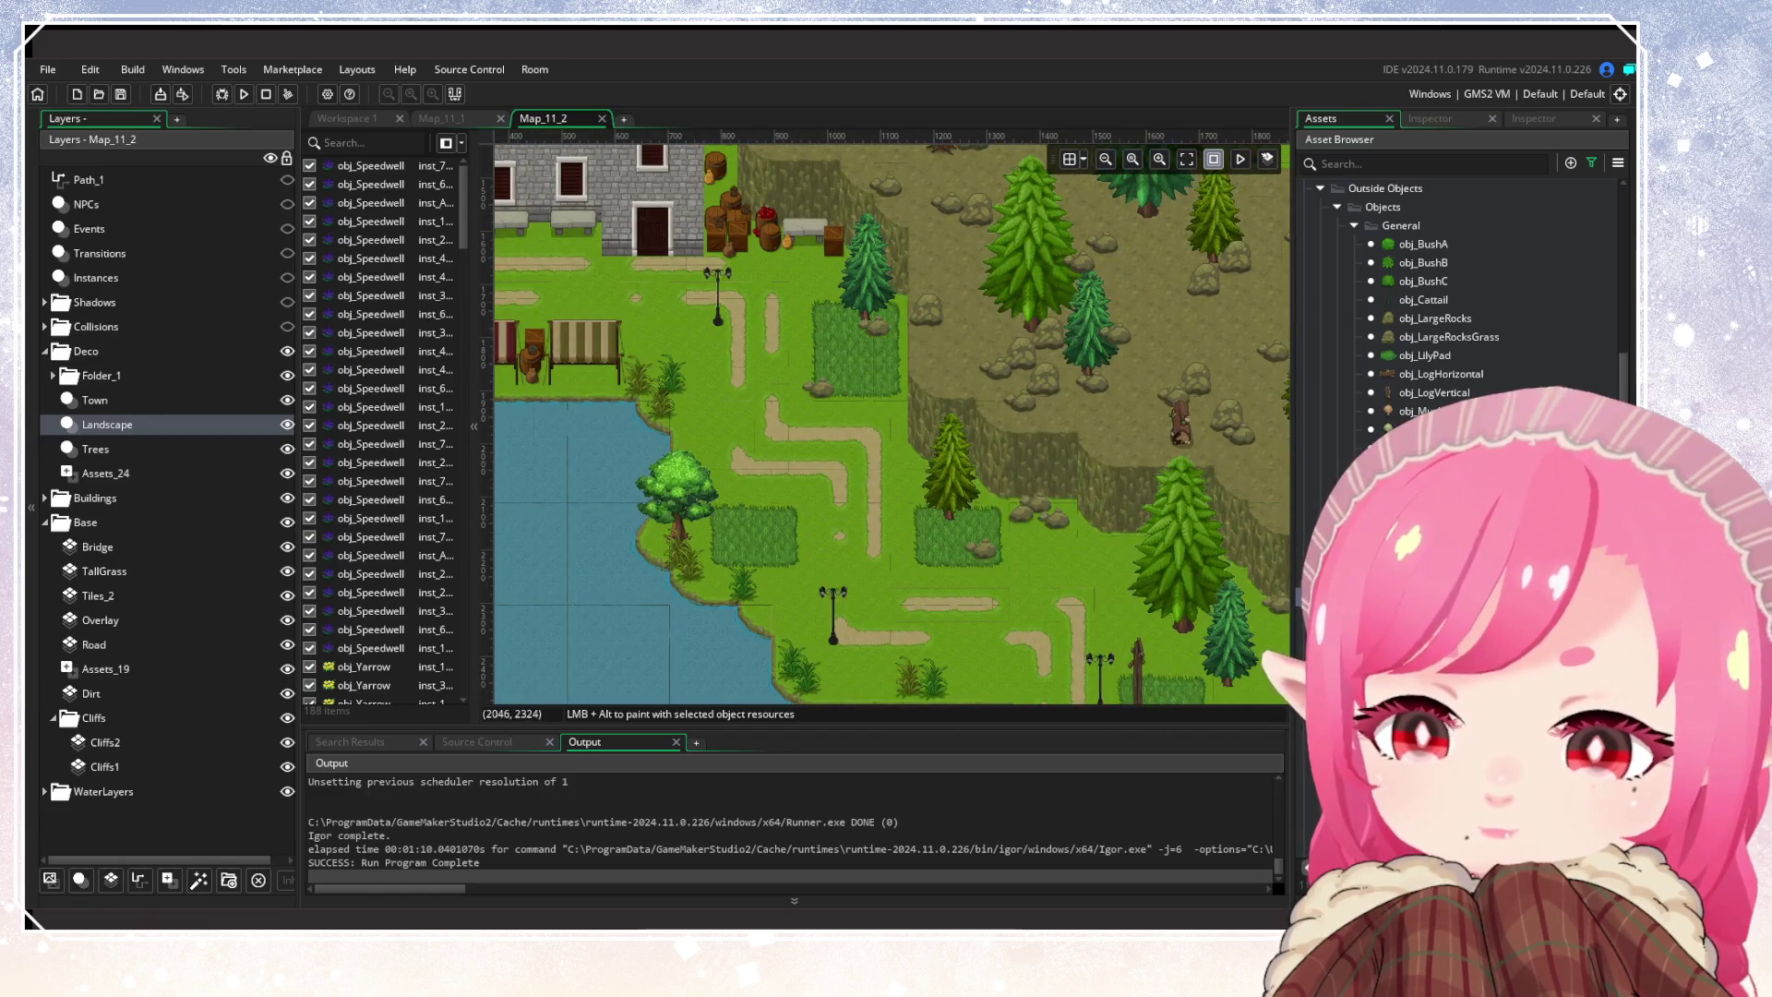
scroll(573, 355, down, 2)
scroll(574, 356, right, 5)
alt+click(888, 479)
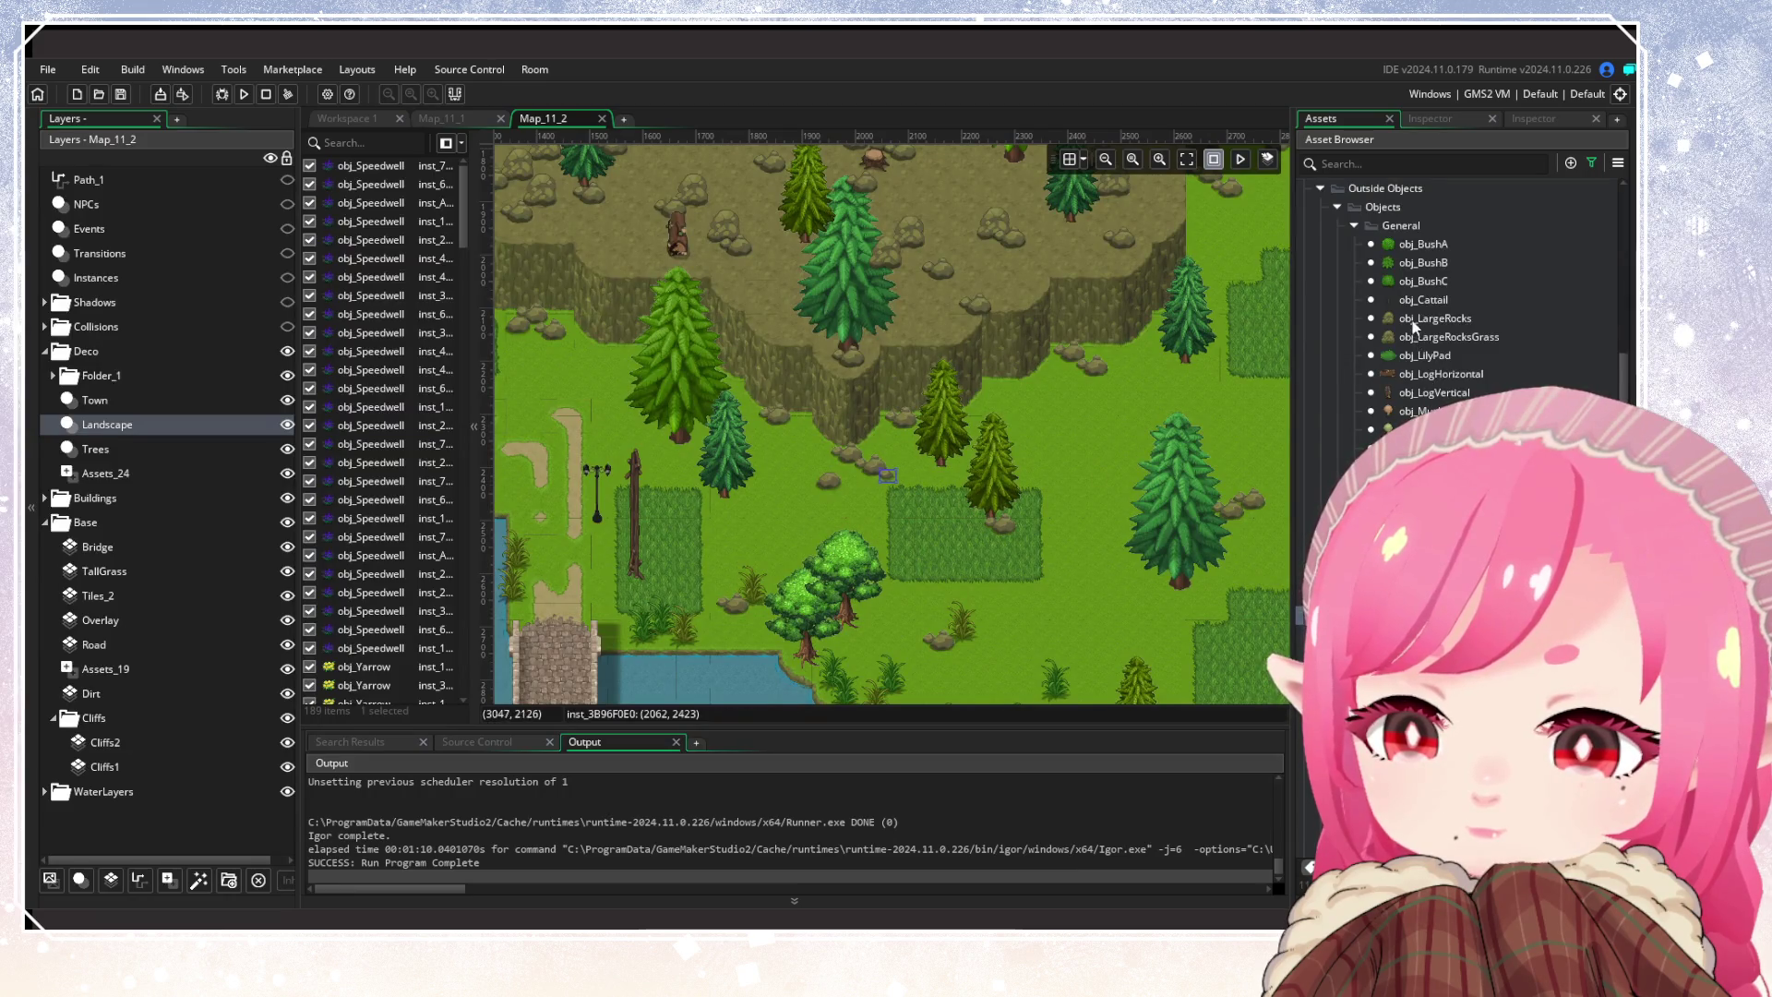
click(1449, 337)
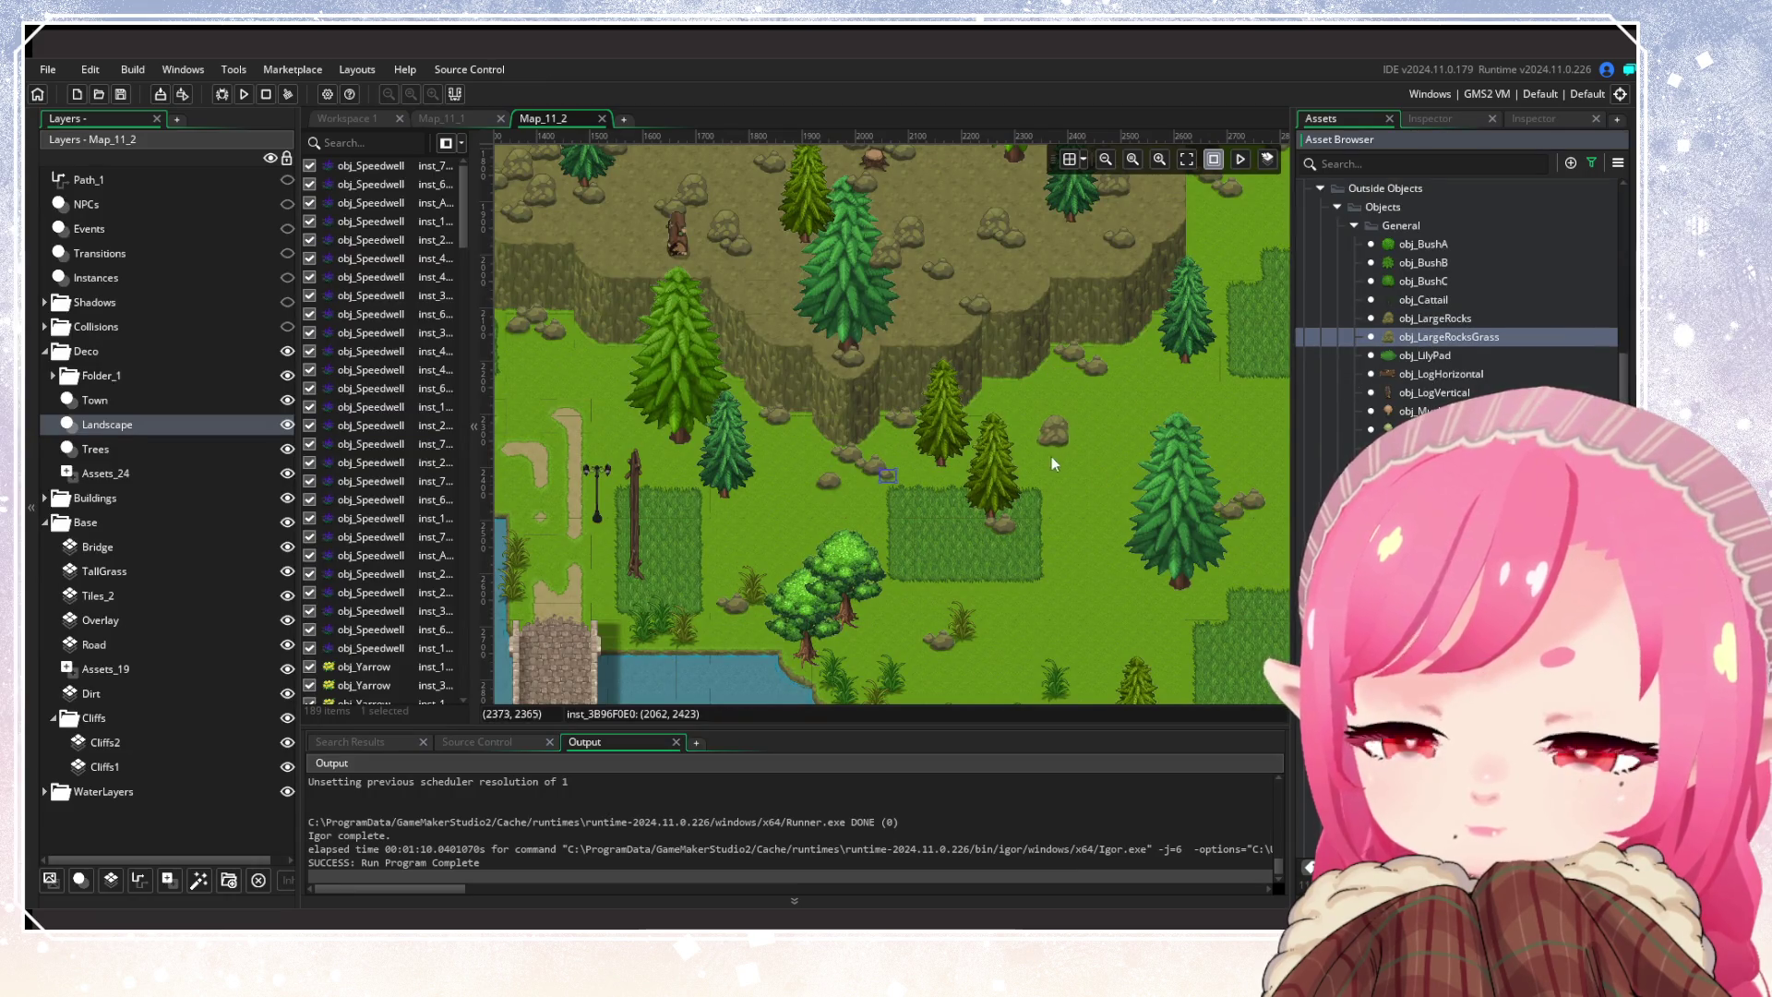
Place several obj_LargeRocksGrass grassy rocks on the grass around the house
alt+click(1045, 446)
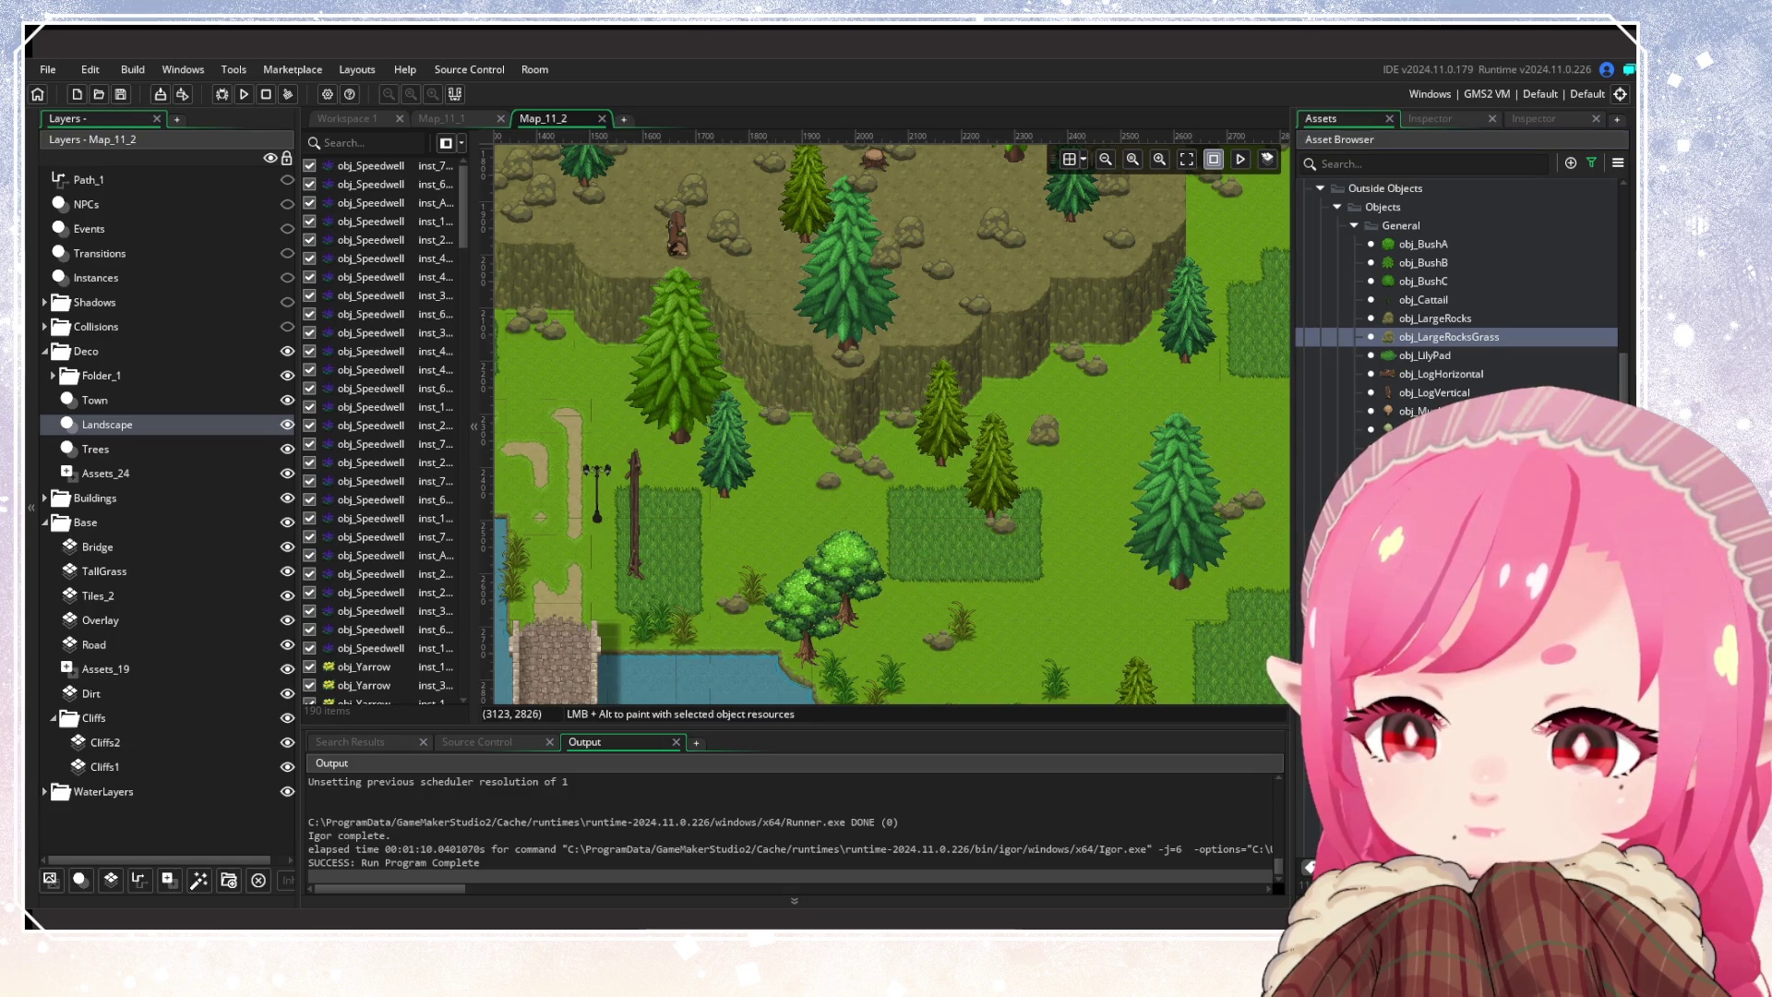
drag(1074, 466, 806, 650)
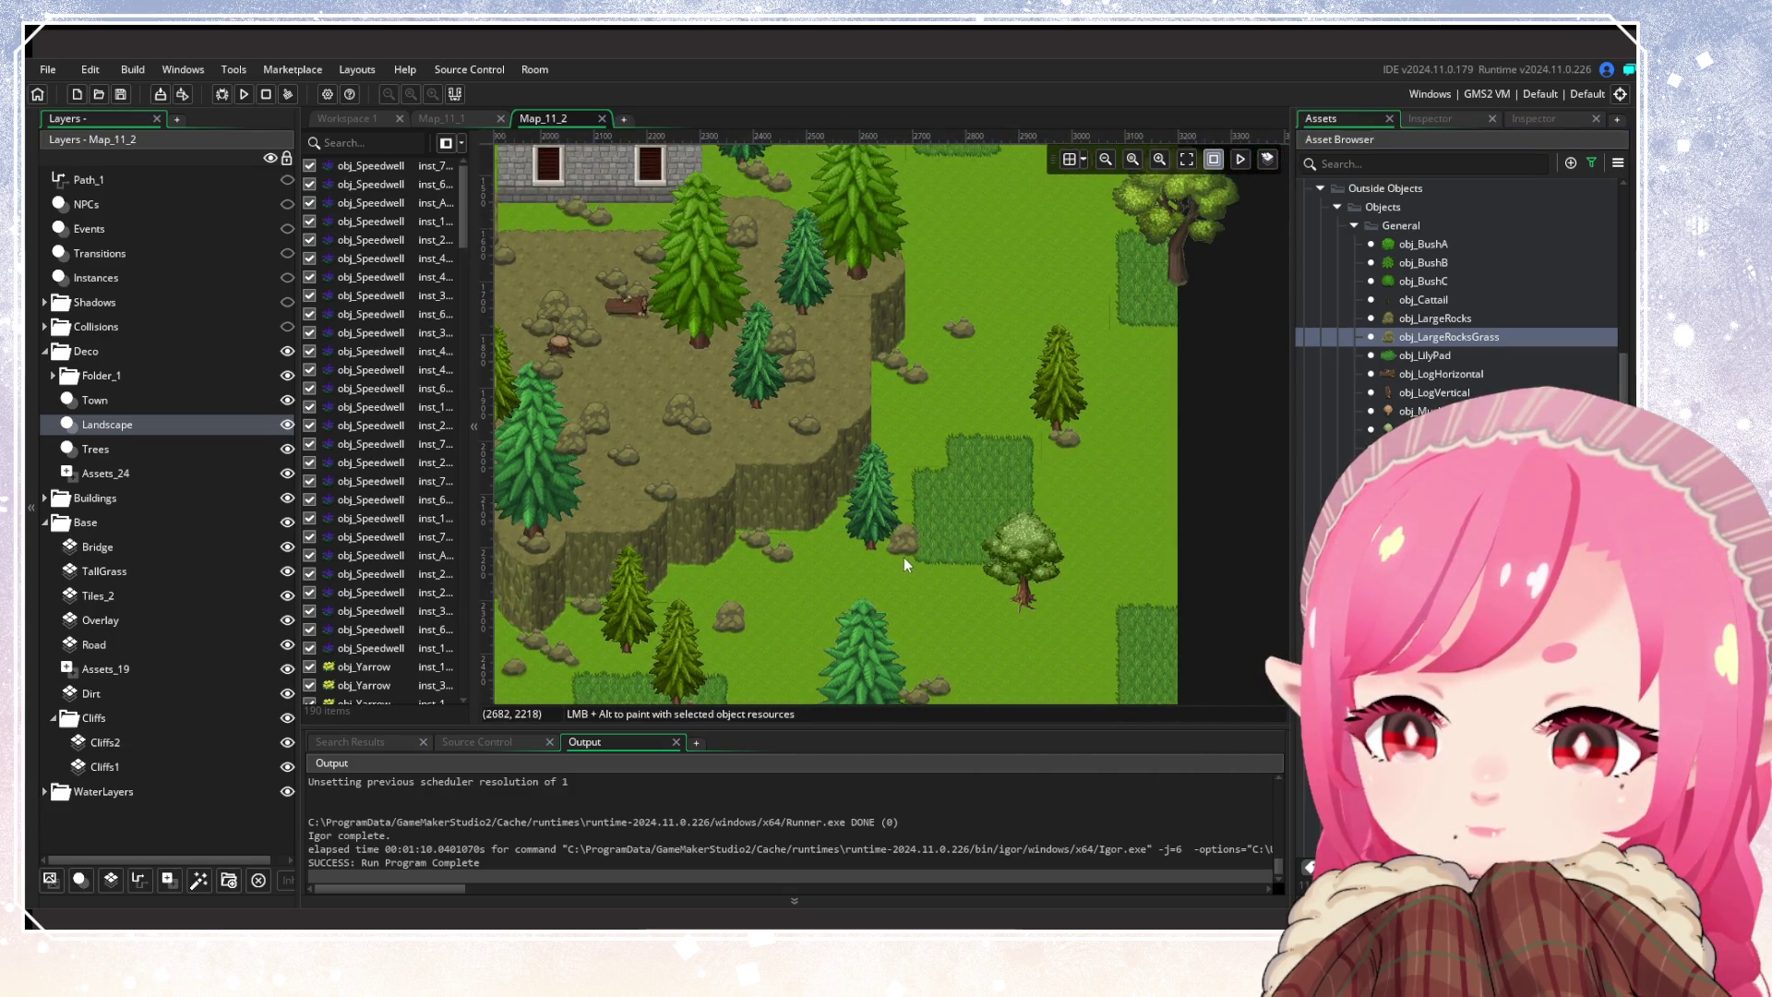
drag(956, 400, 1069, 600)
alt+click(1016, 399)
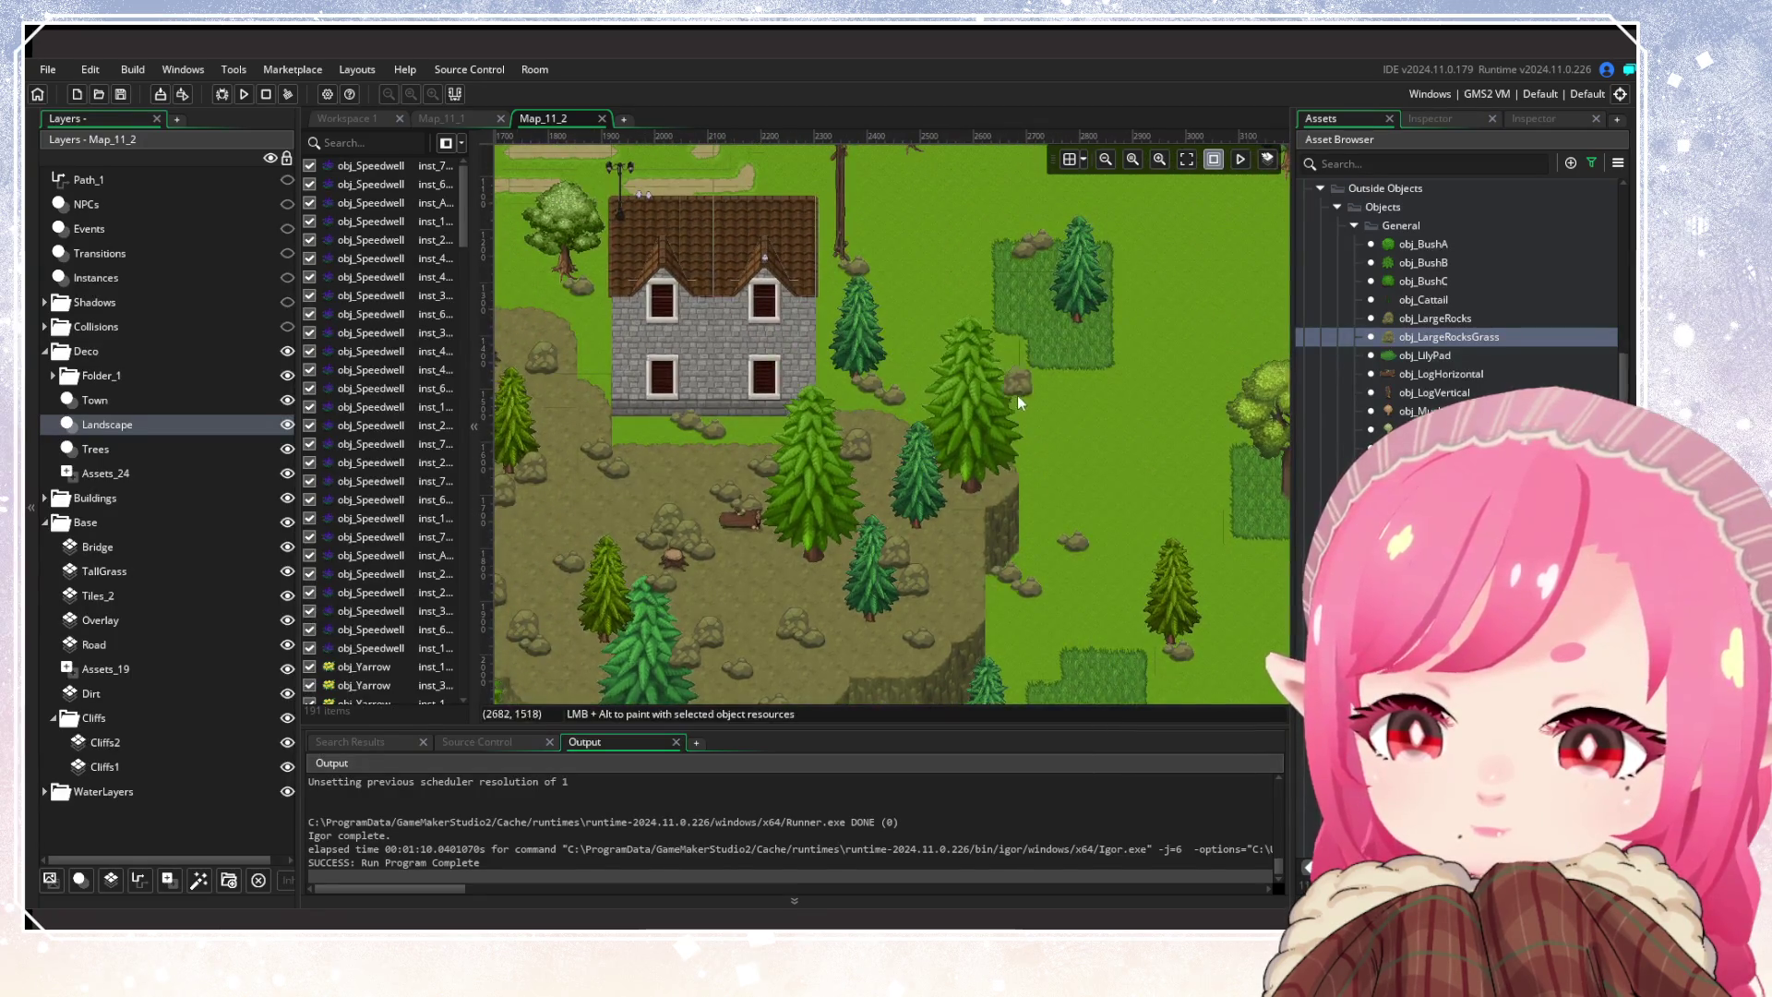
scroll(1037, 533, down, 5)
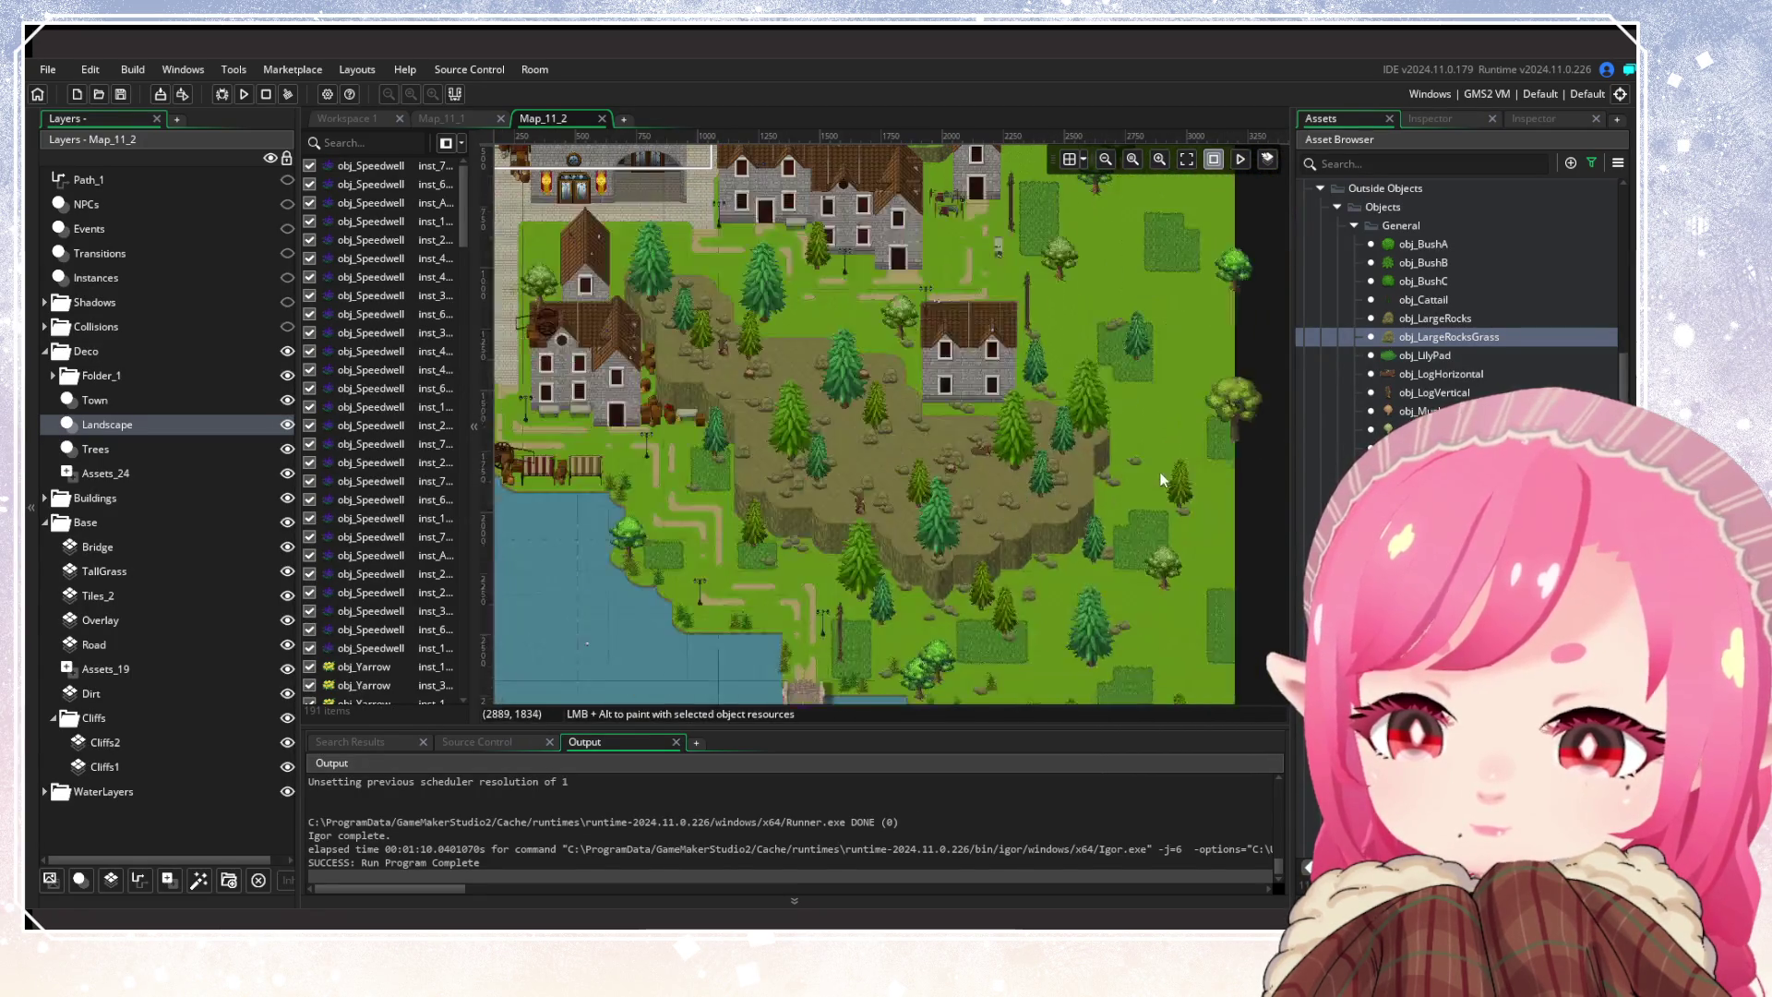
scroll(923, 411, up, 4)
alt+click(1050, 418)
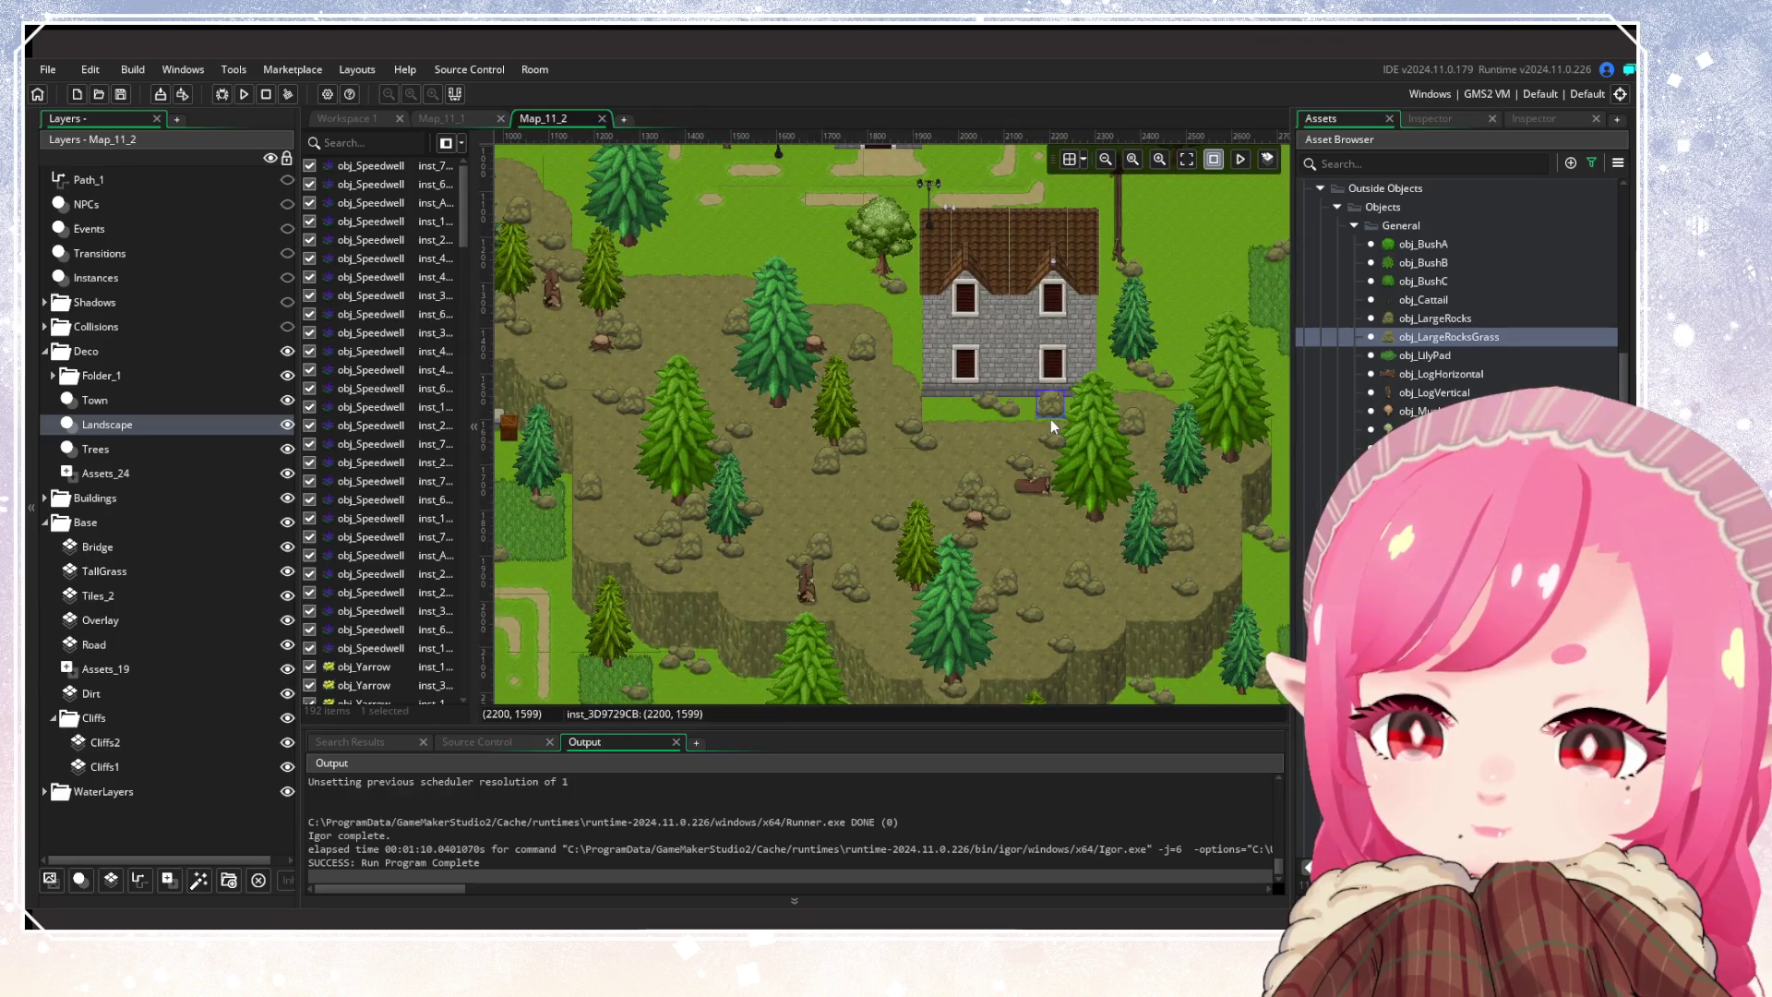
drag(871, 367, 1017, 458)
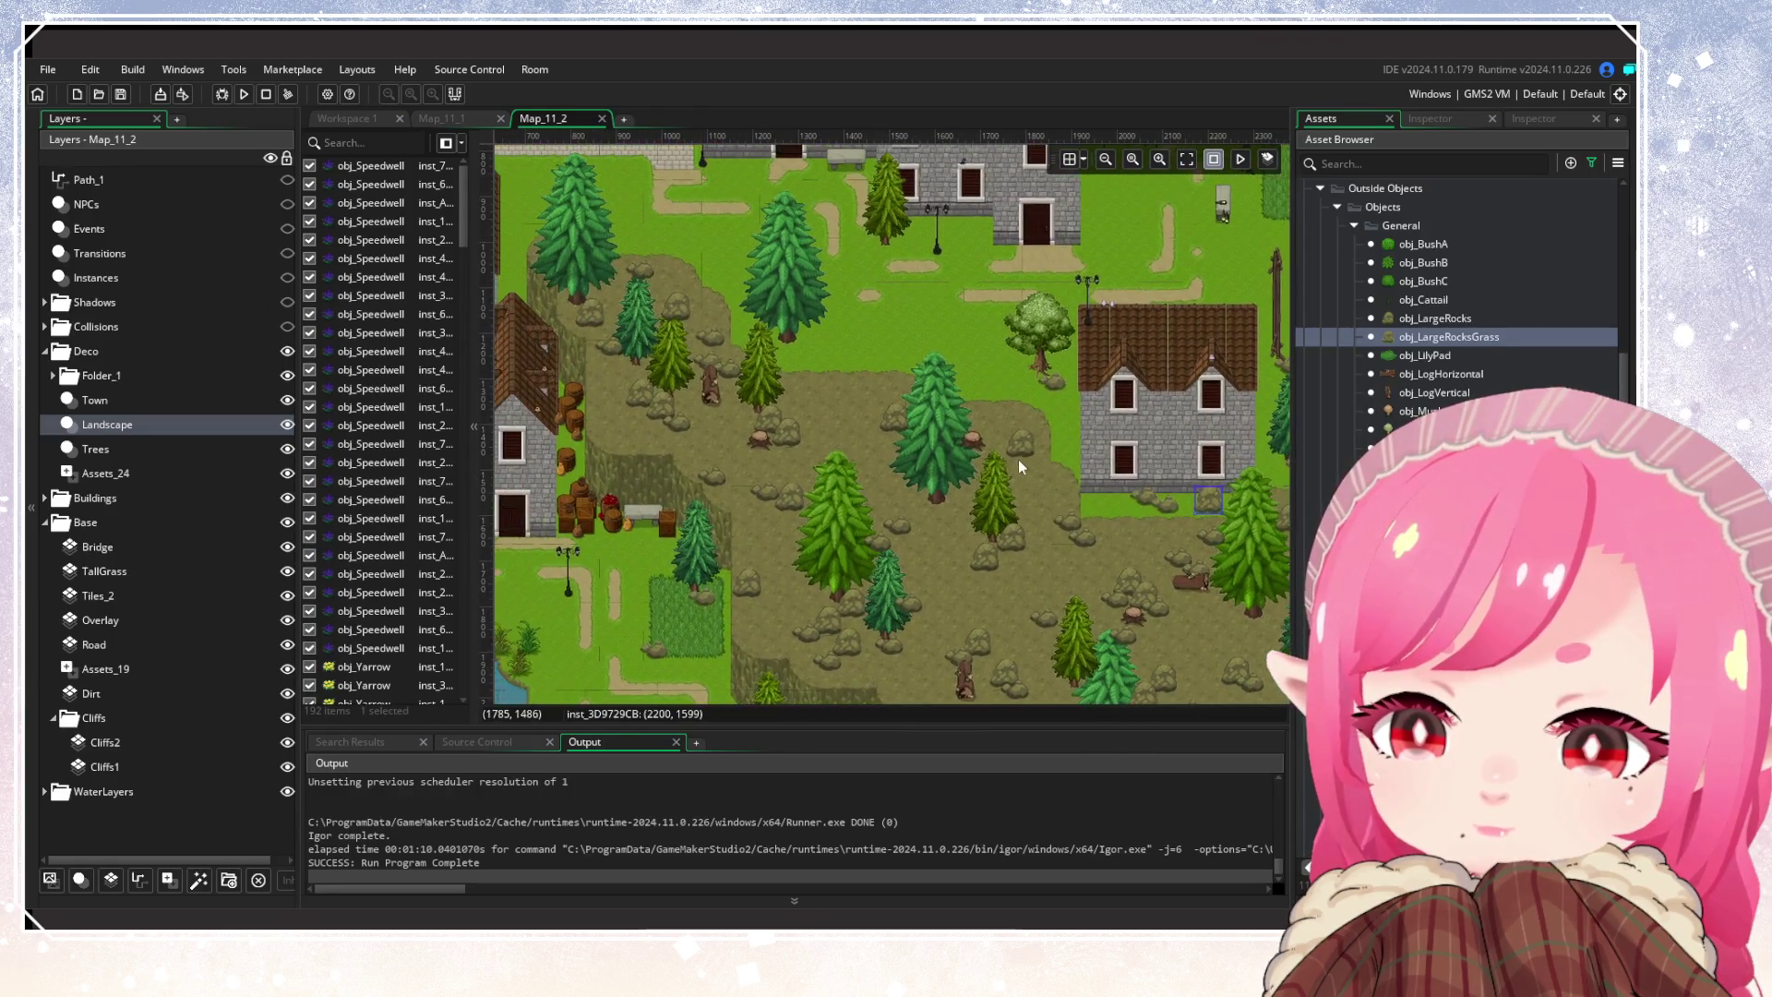
alt+click(803, 368)
scroll(886, 406, down, 3)
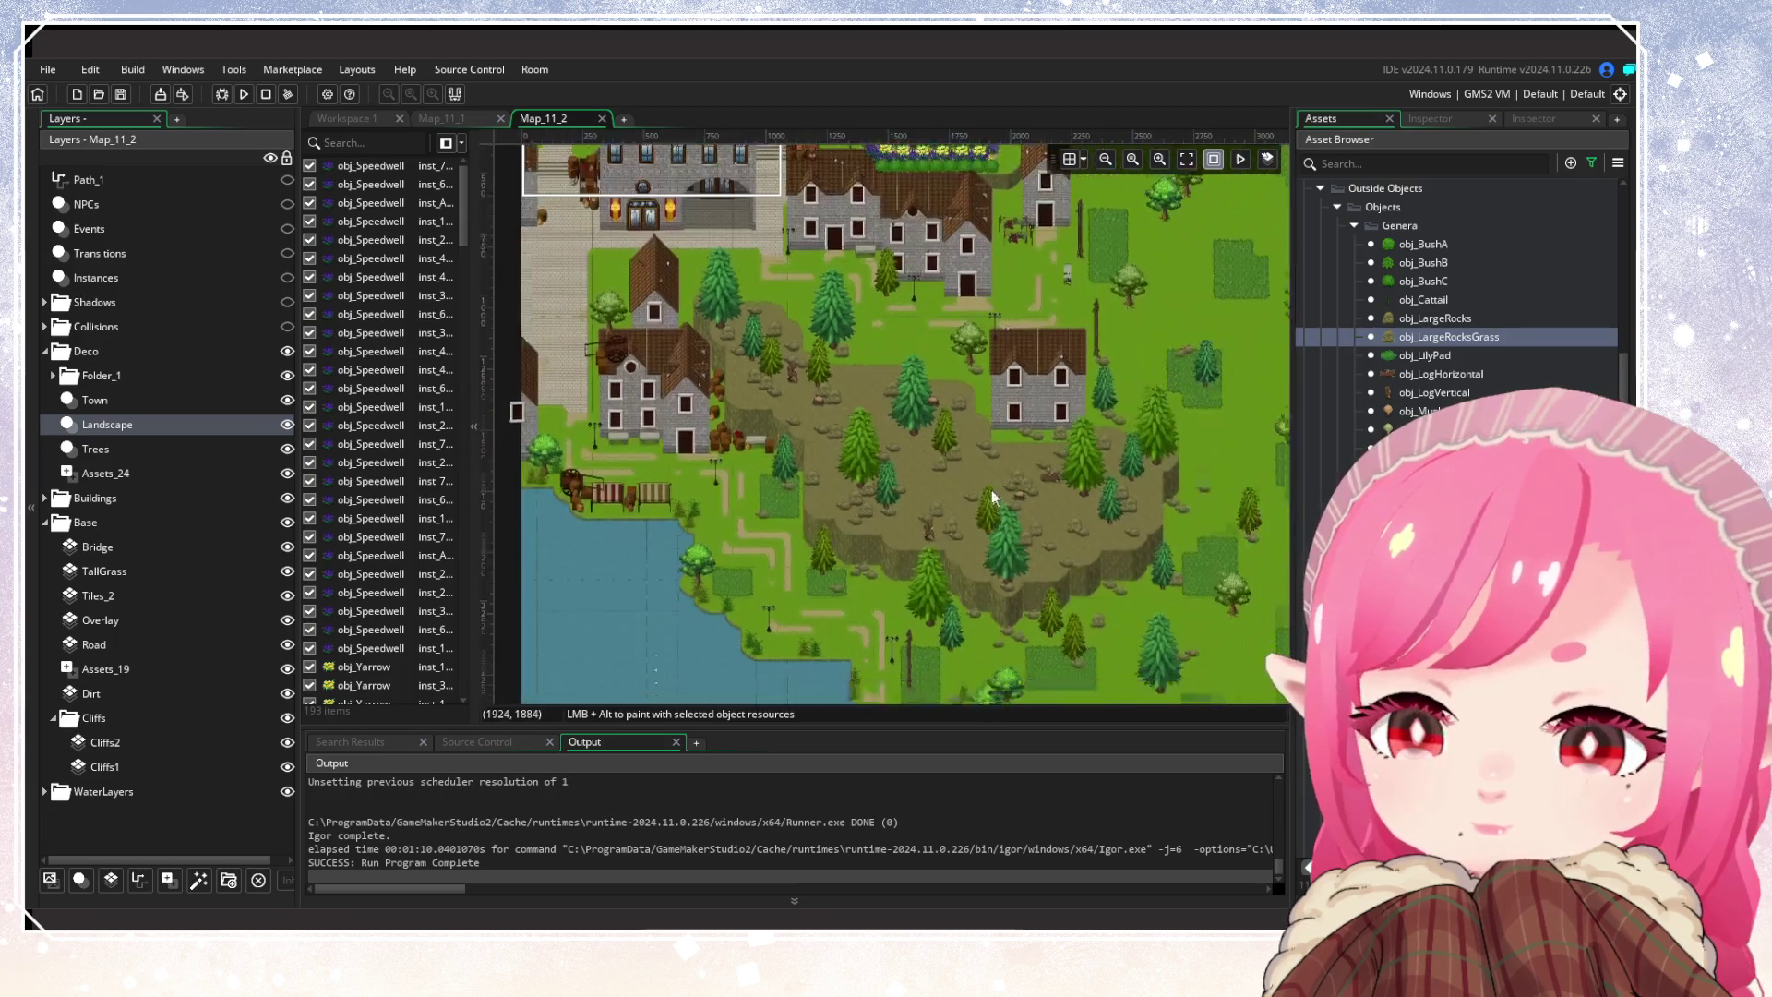
mouse_move(898, 544)
mouse_down()
mouse_move(898, 323)
mouse_move(456, 520)
mouse_move(734, 486)
mouse_move(1166, 569)
mouse_move(851, 455)
mouse_up()
scroll(899, 323, up, 4)
Place tree stumps in the eastern grass patch, repositioning the first one
mouse_move(957, 477)
mouse_down()
mouse_move(1008, 448)
mouse_move(999, 435)
mouse_move(983, 458)
mouse_up()
alt+click(1058, 605)
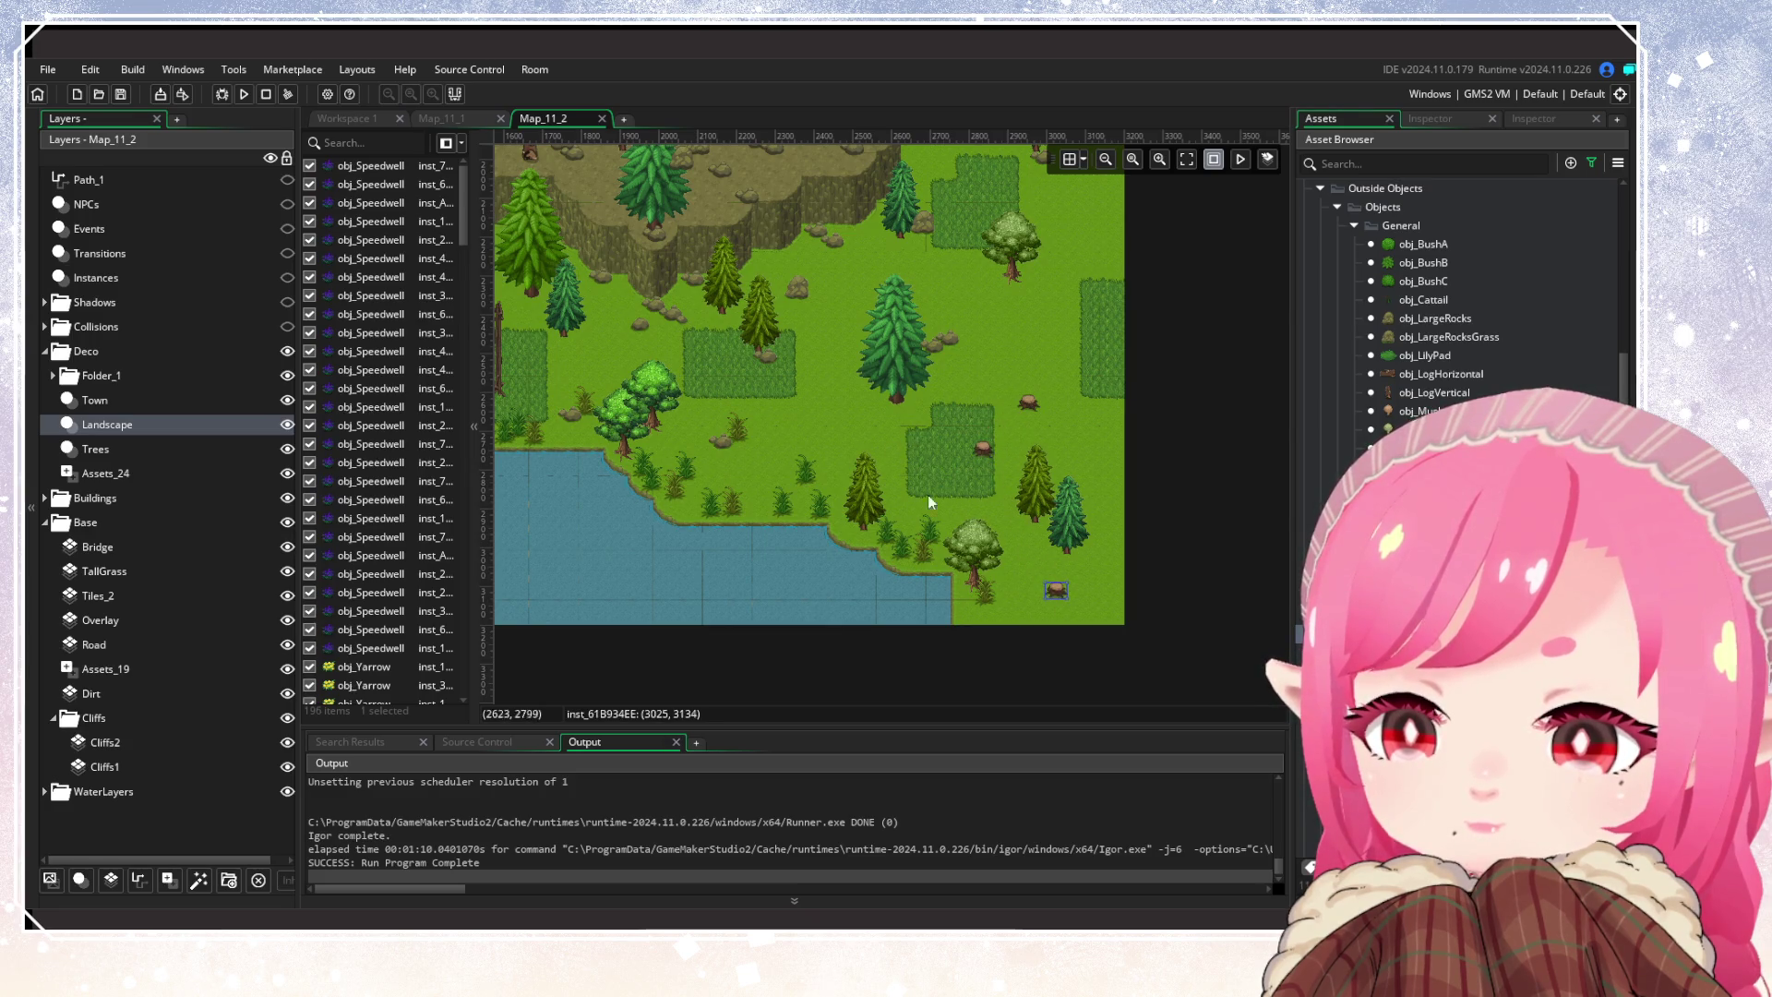
scroll(862, 443, up, 5)
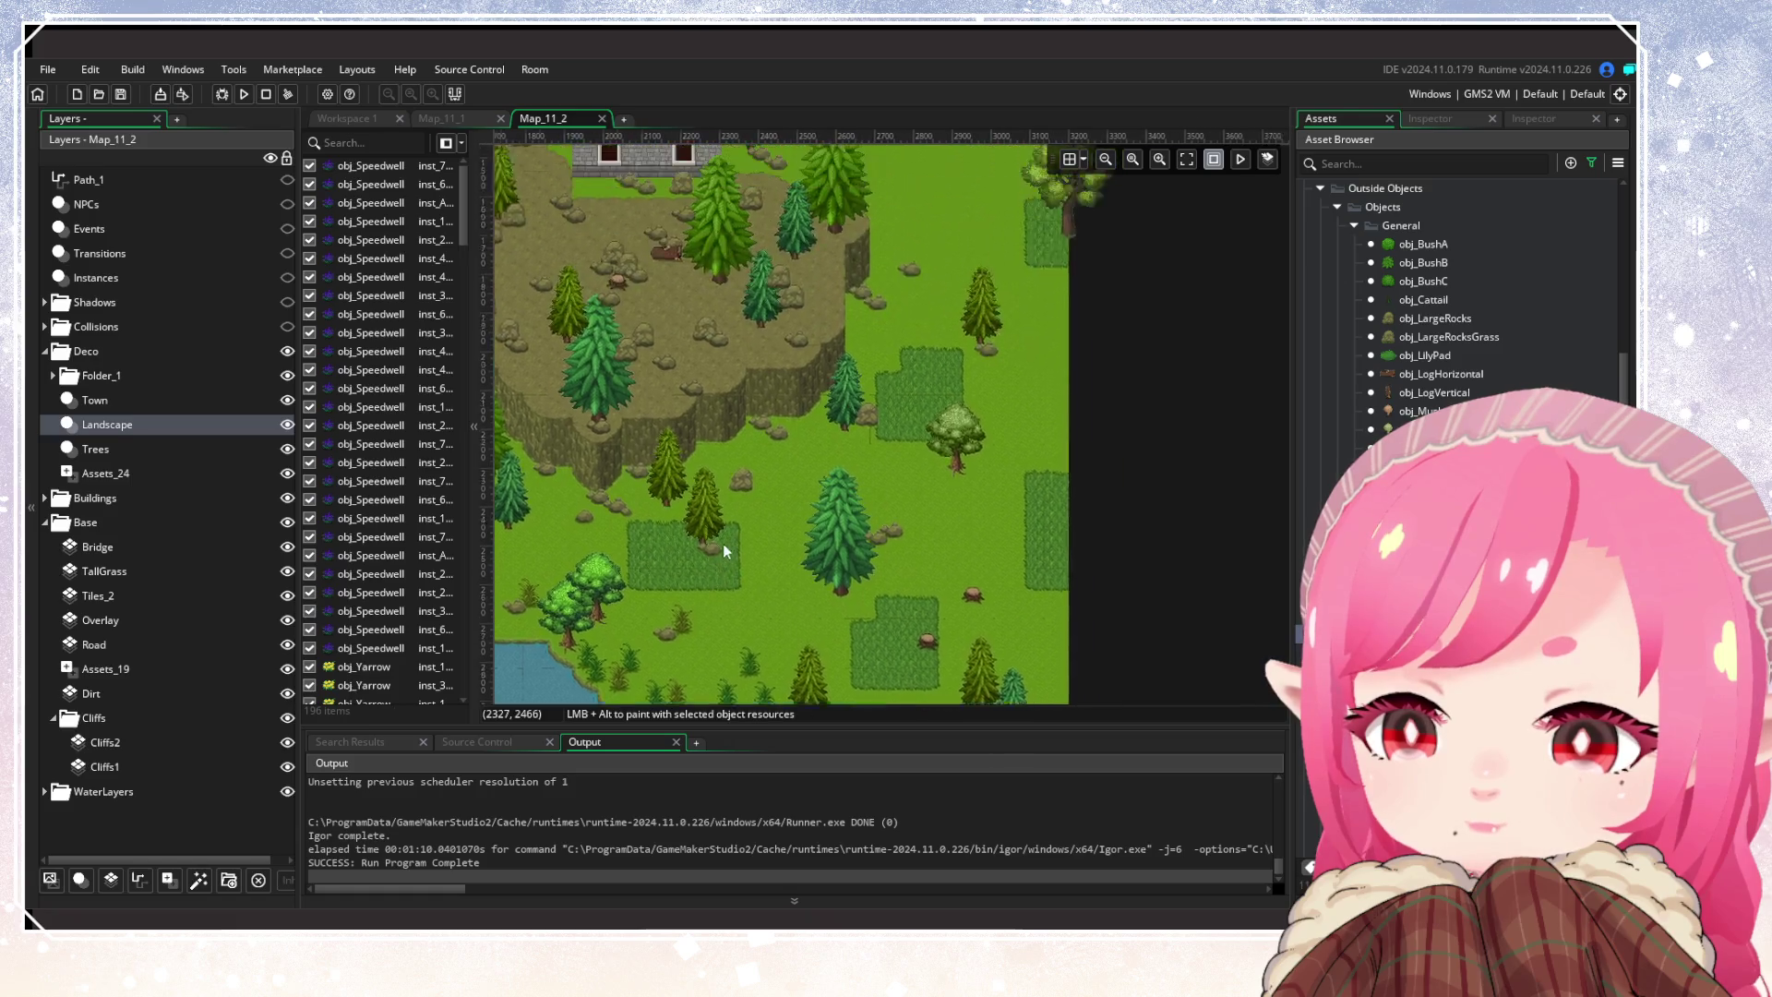
scroll(811, 502, up, 4)
scroll(886, 461, down, 4)
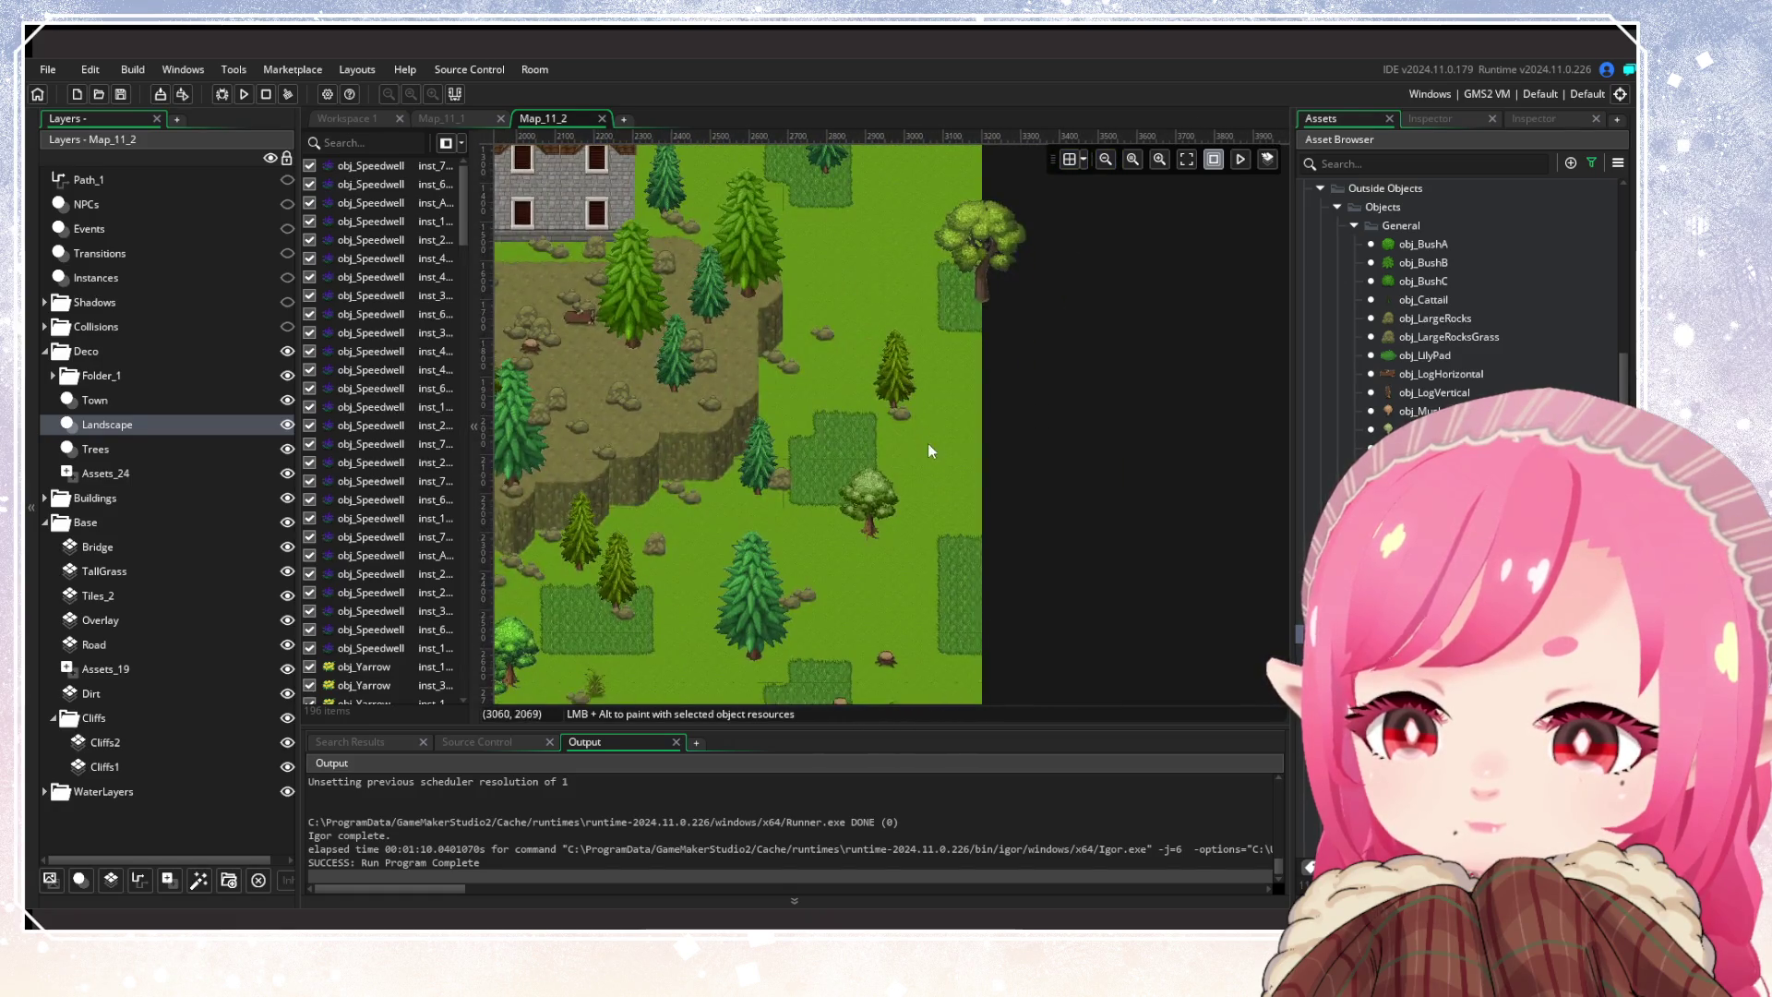
alt+click(928, 507)
scroll(756, 380, up, 7)
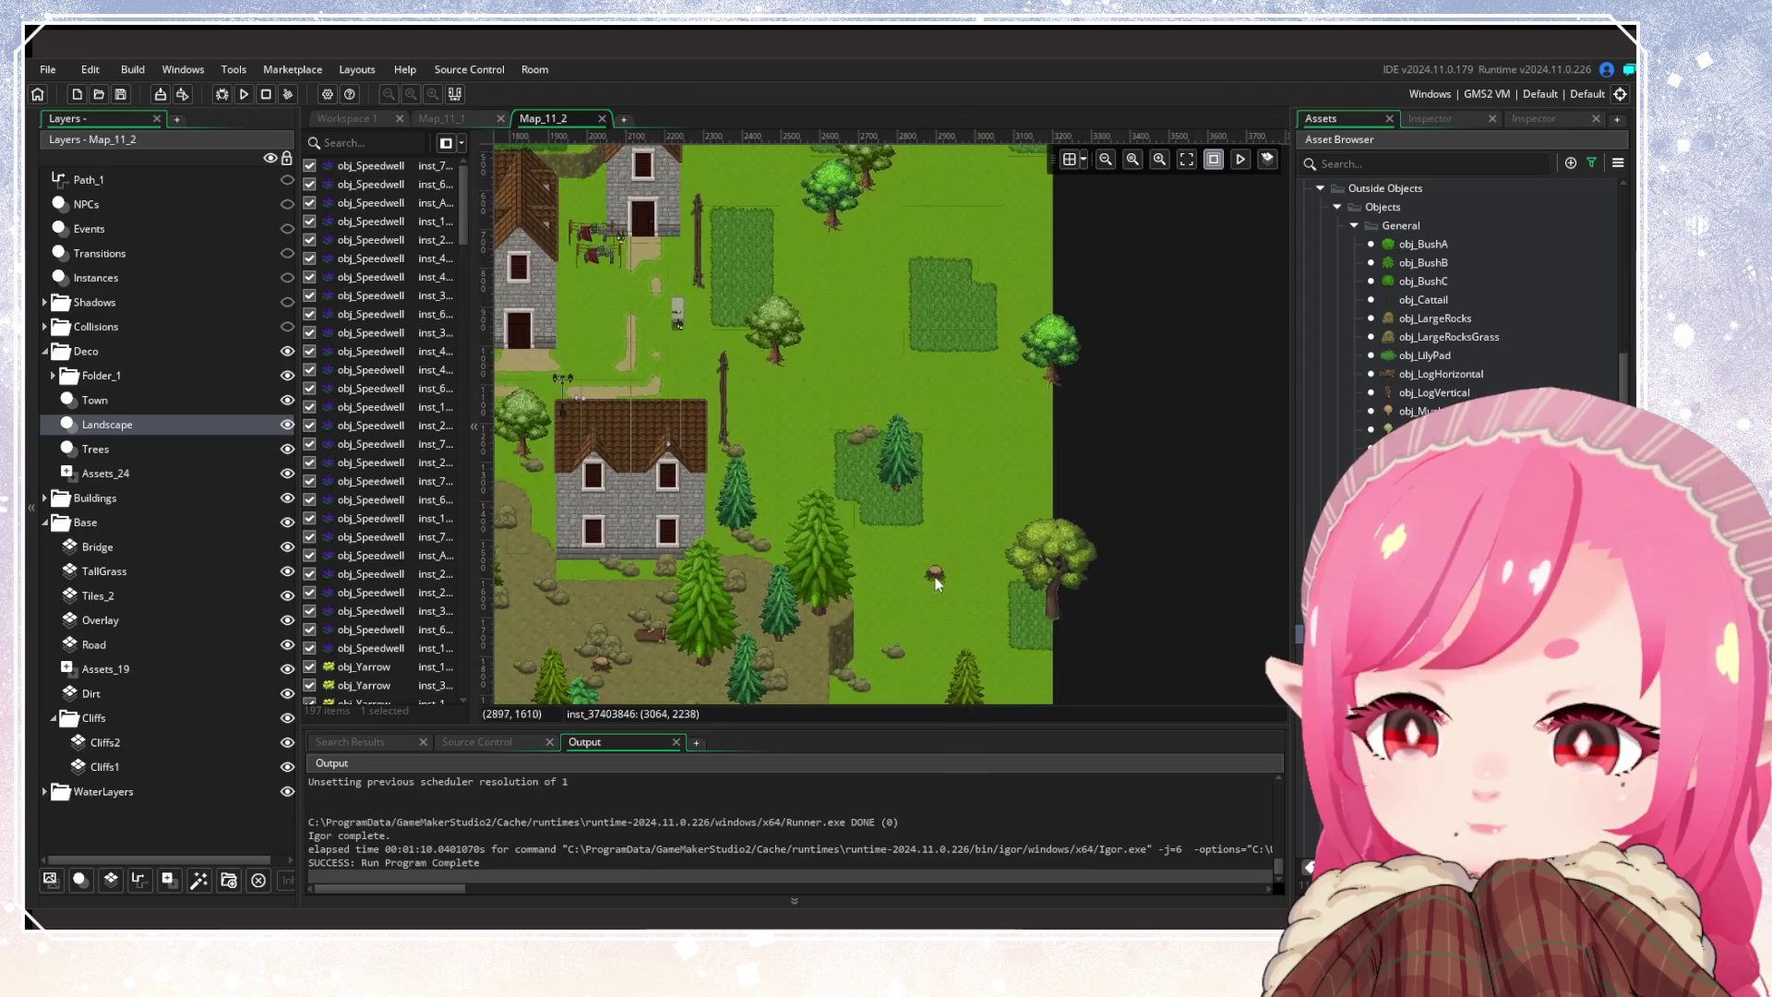
scroll(911, 424, up, 5)
alt+click(961, 549)
alt+click(988, 527)
alt+click(977, 482)
Add more tree stumps across the right-hand grass patches near the lake
alt+click(953, 435)
alt+click(1027, 294)
alt+click(785, 277)
alt+click(899, 225)
alt+click(904, 219)
scroll(833, 506, down, 4)
scroll(832, 506, left, 4)
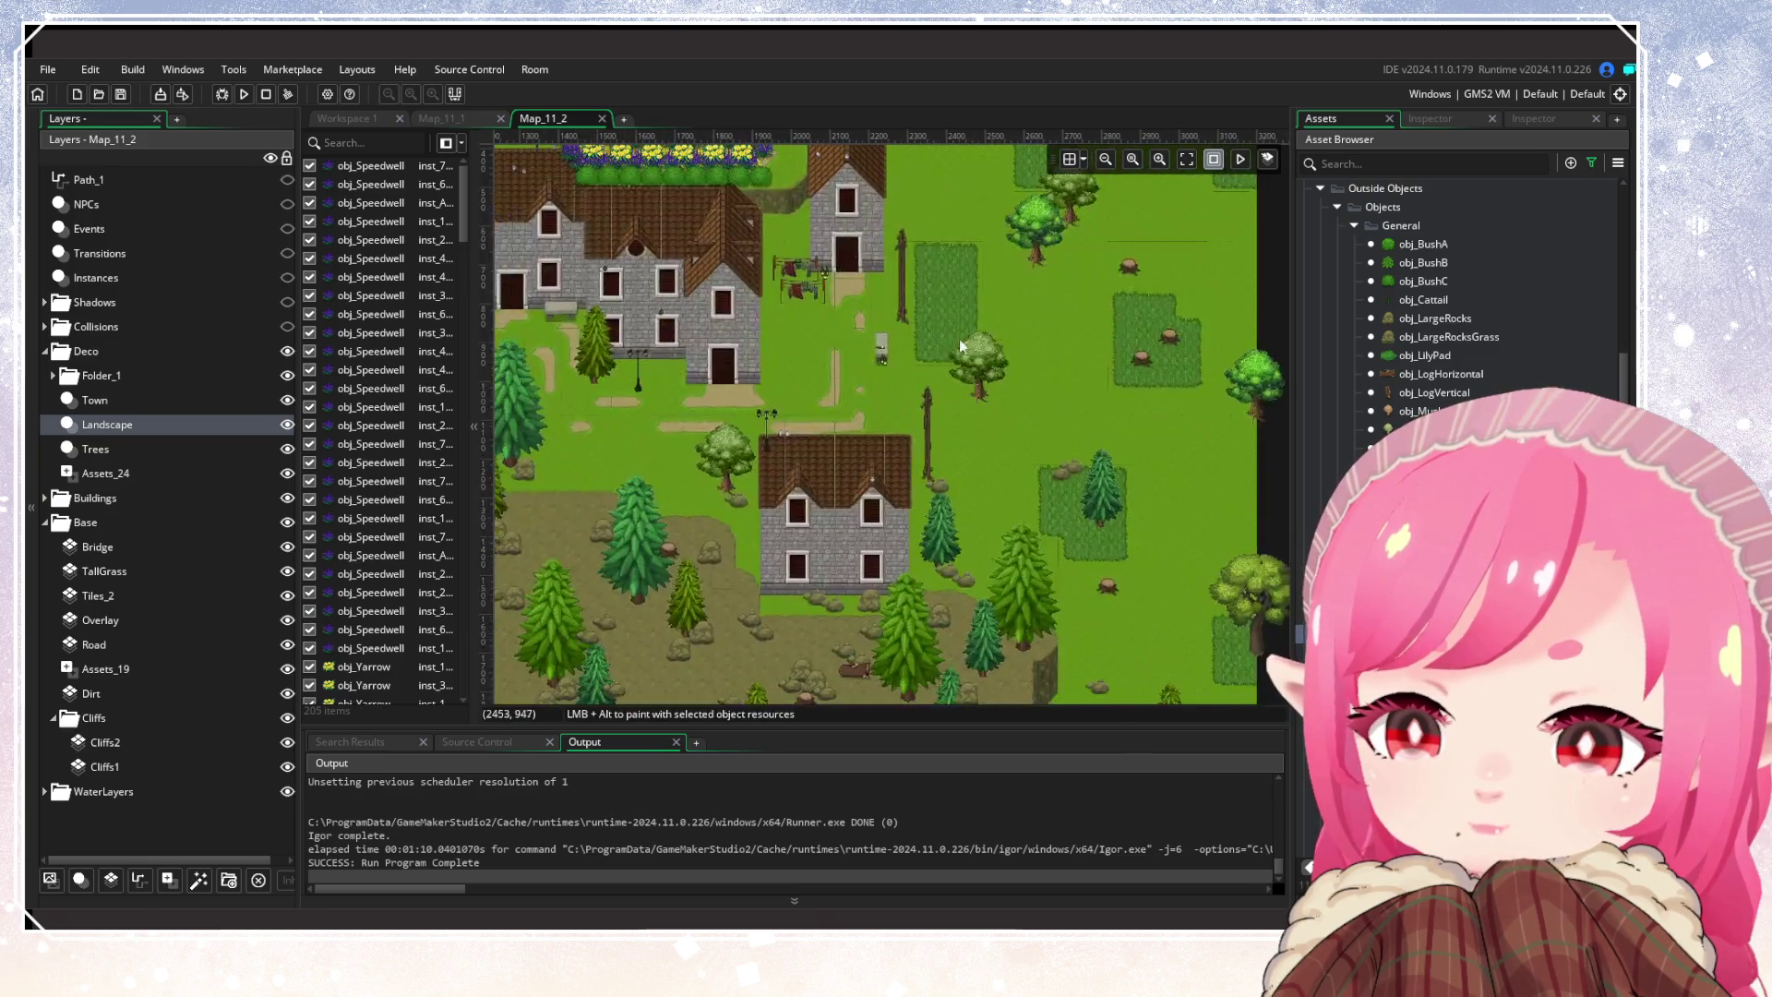
alt+click(945, 307)
scroll(1039, 522, down, 5)
scroll(952, 566, left, 4)
mouse_move(795, 485)
mouse_down()
mouse_move(1041, 513)
mouse_move(839, 509)
mouse_up()
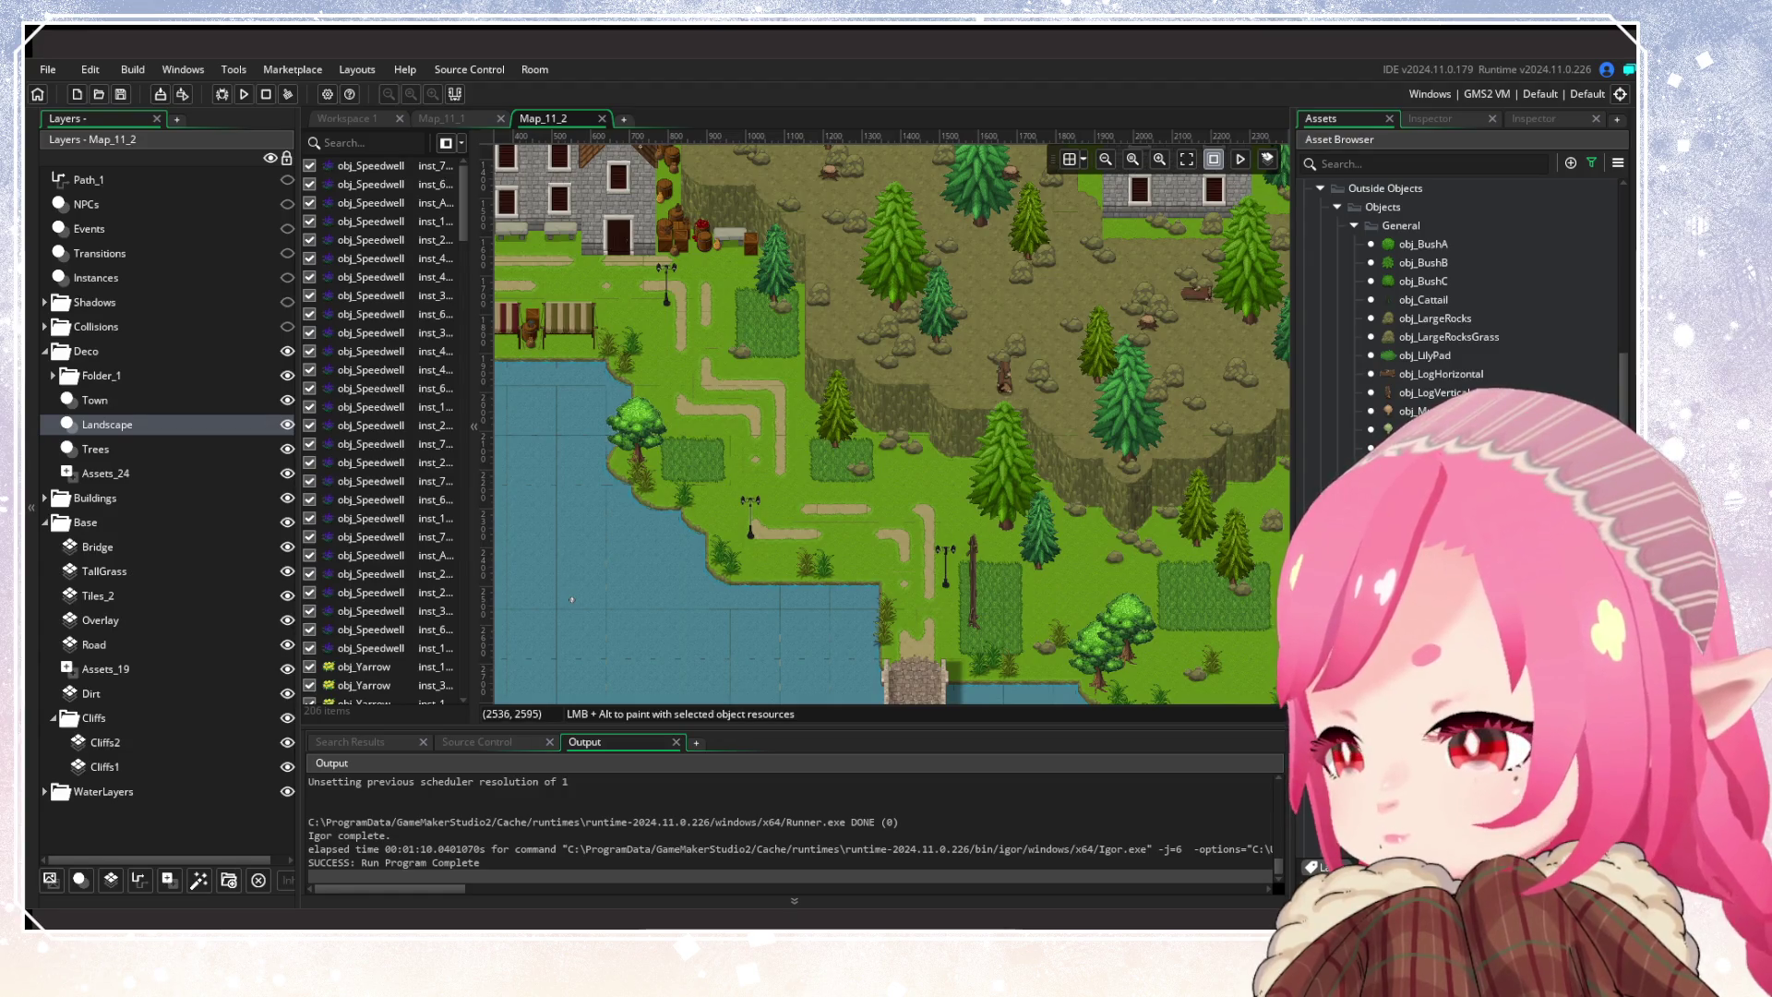
scroll(821, 646, up, 5)
scroll(821, 646, right, 10)
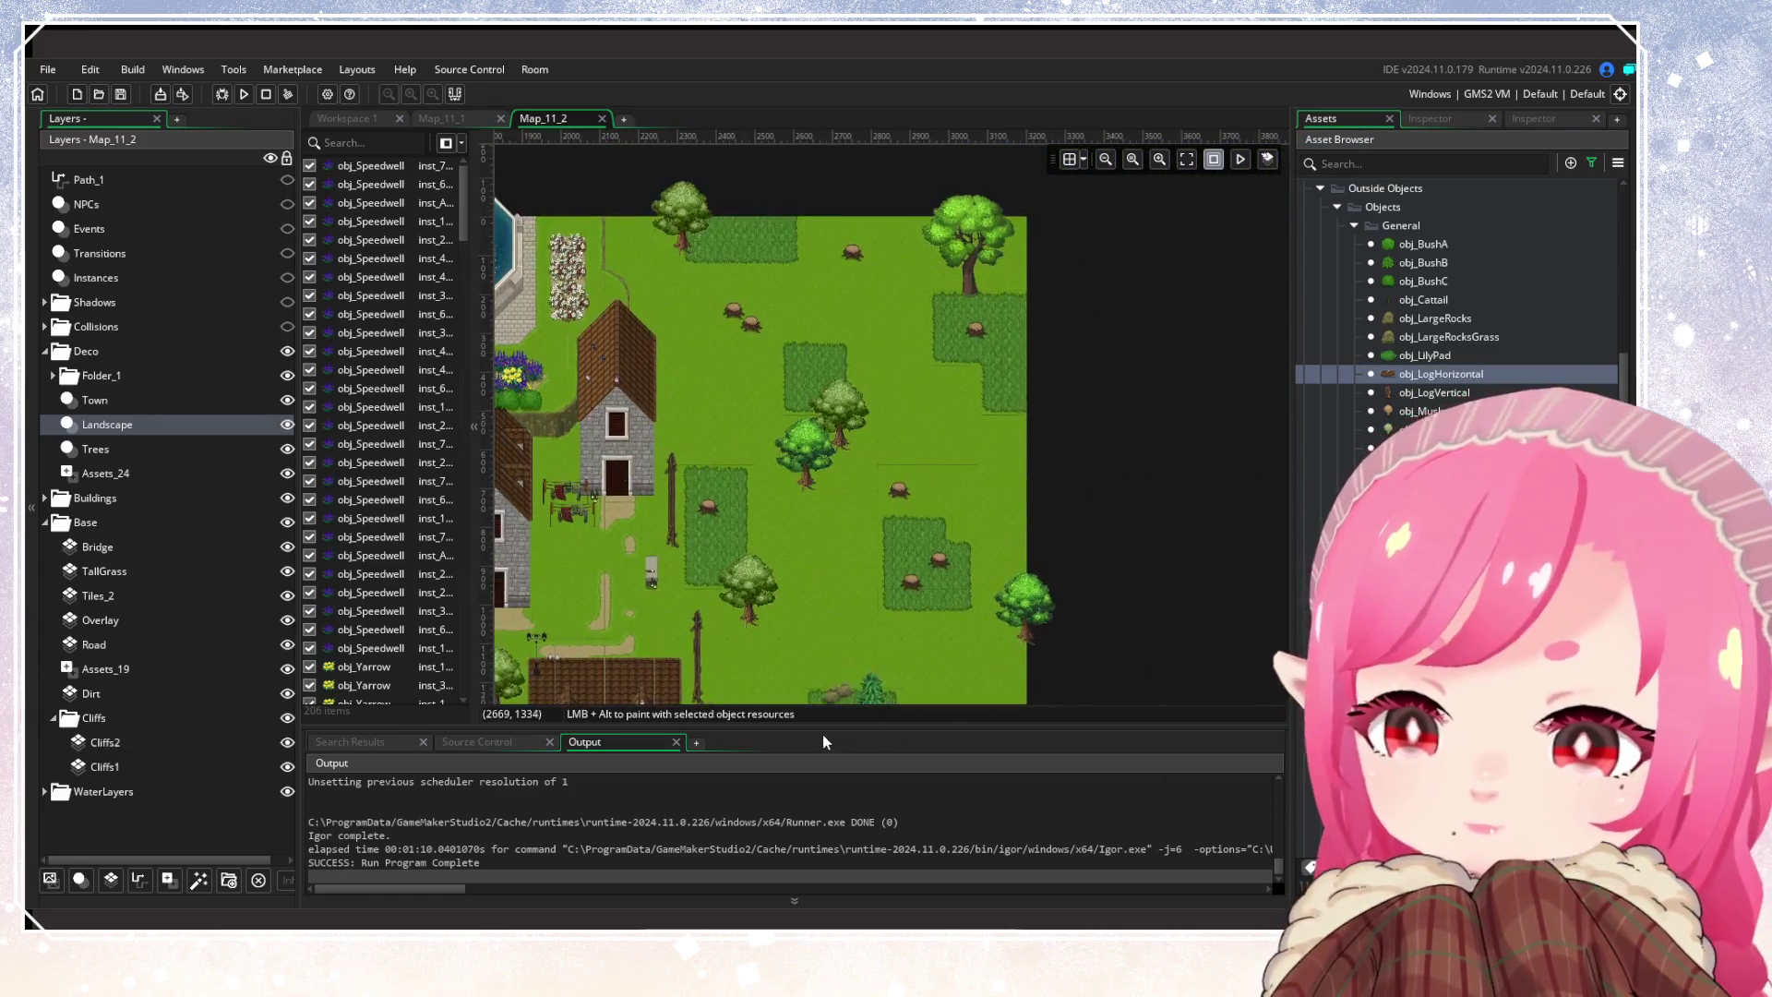
Place an obj_LogHorizontal log and drag it left onto the grass among the stumps
drag(882, 556, 748, 547)
alt+click(722, 526)
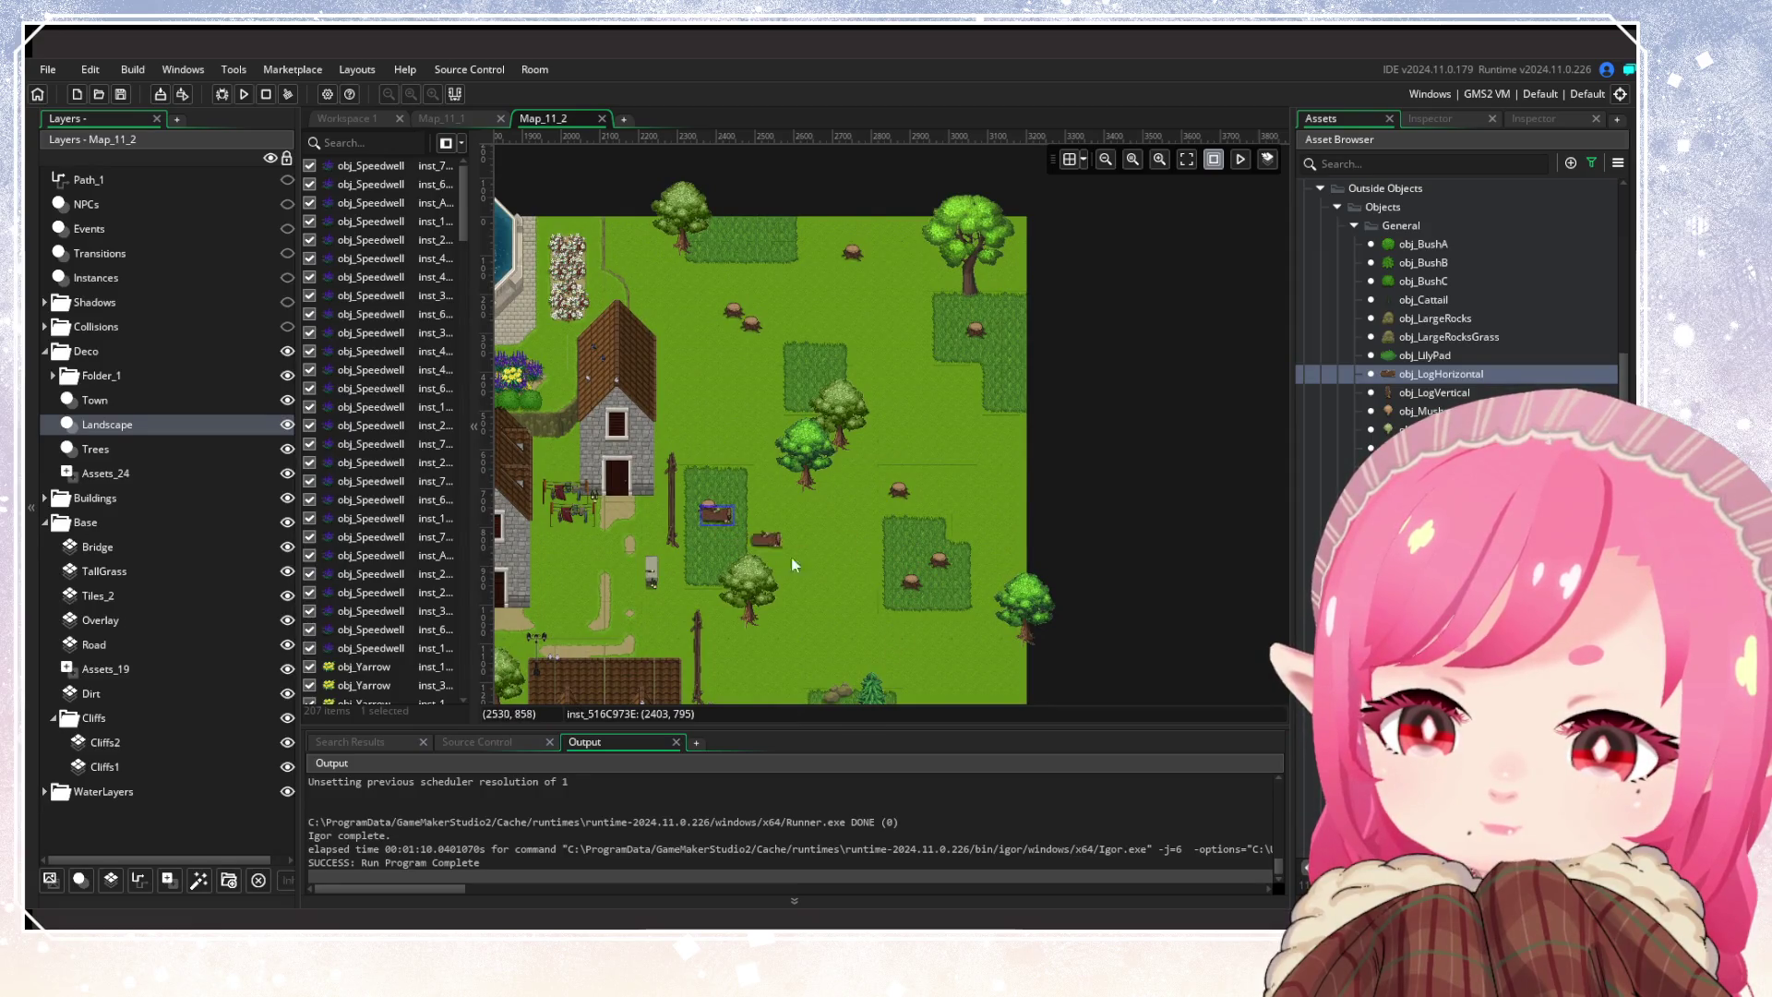
scroll(858, 554, down, 5)
scroll(858, 553, left, 3)
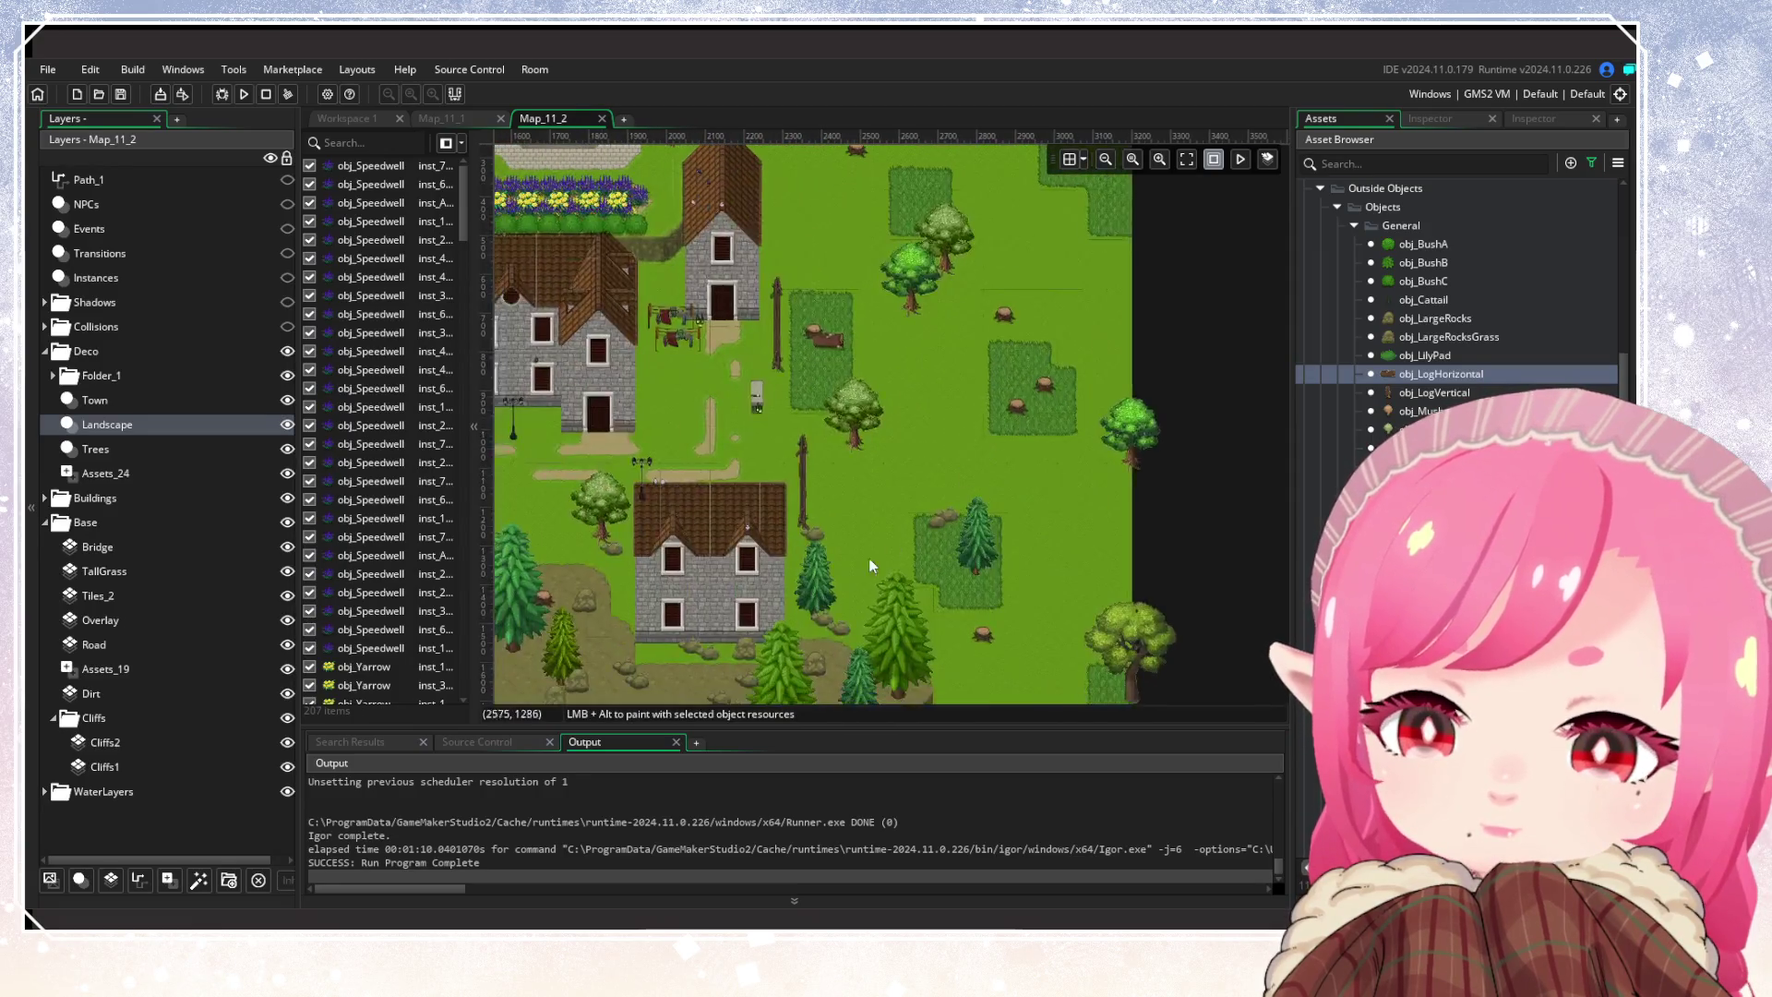
scroll(1036, 409, down, 10)
scroll(1035, 408, left, 3)
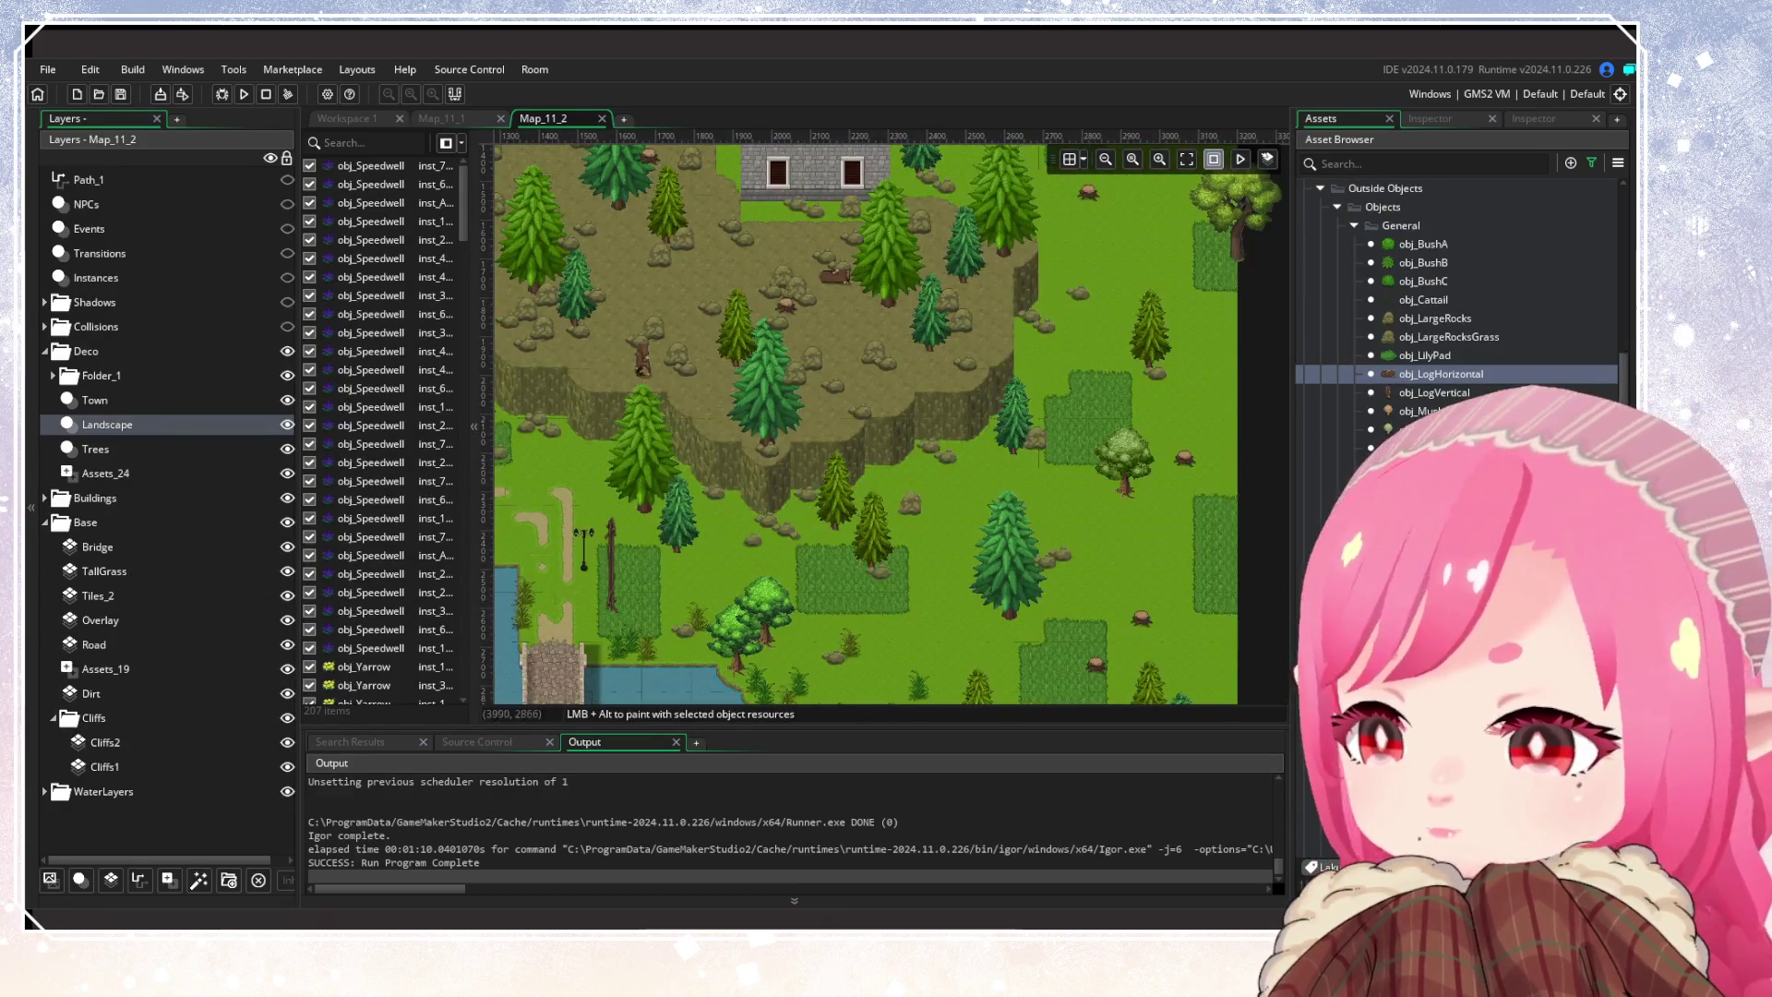
scroll(1458, 295, down, 3)
scroll(1458, 295, down, 3)
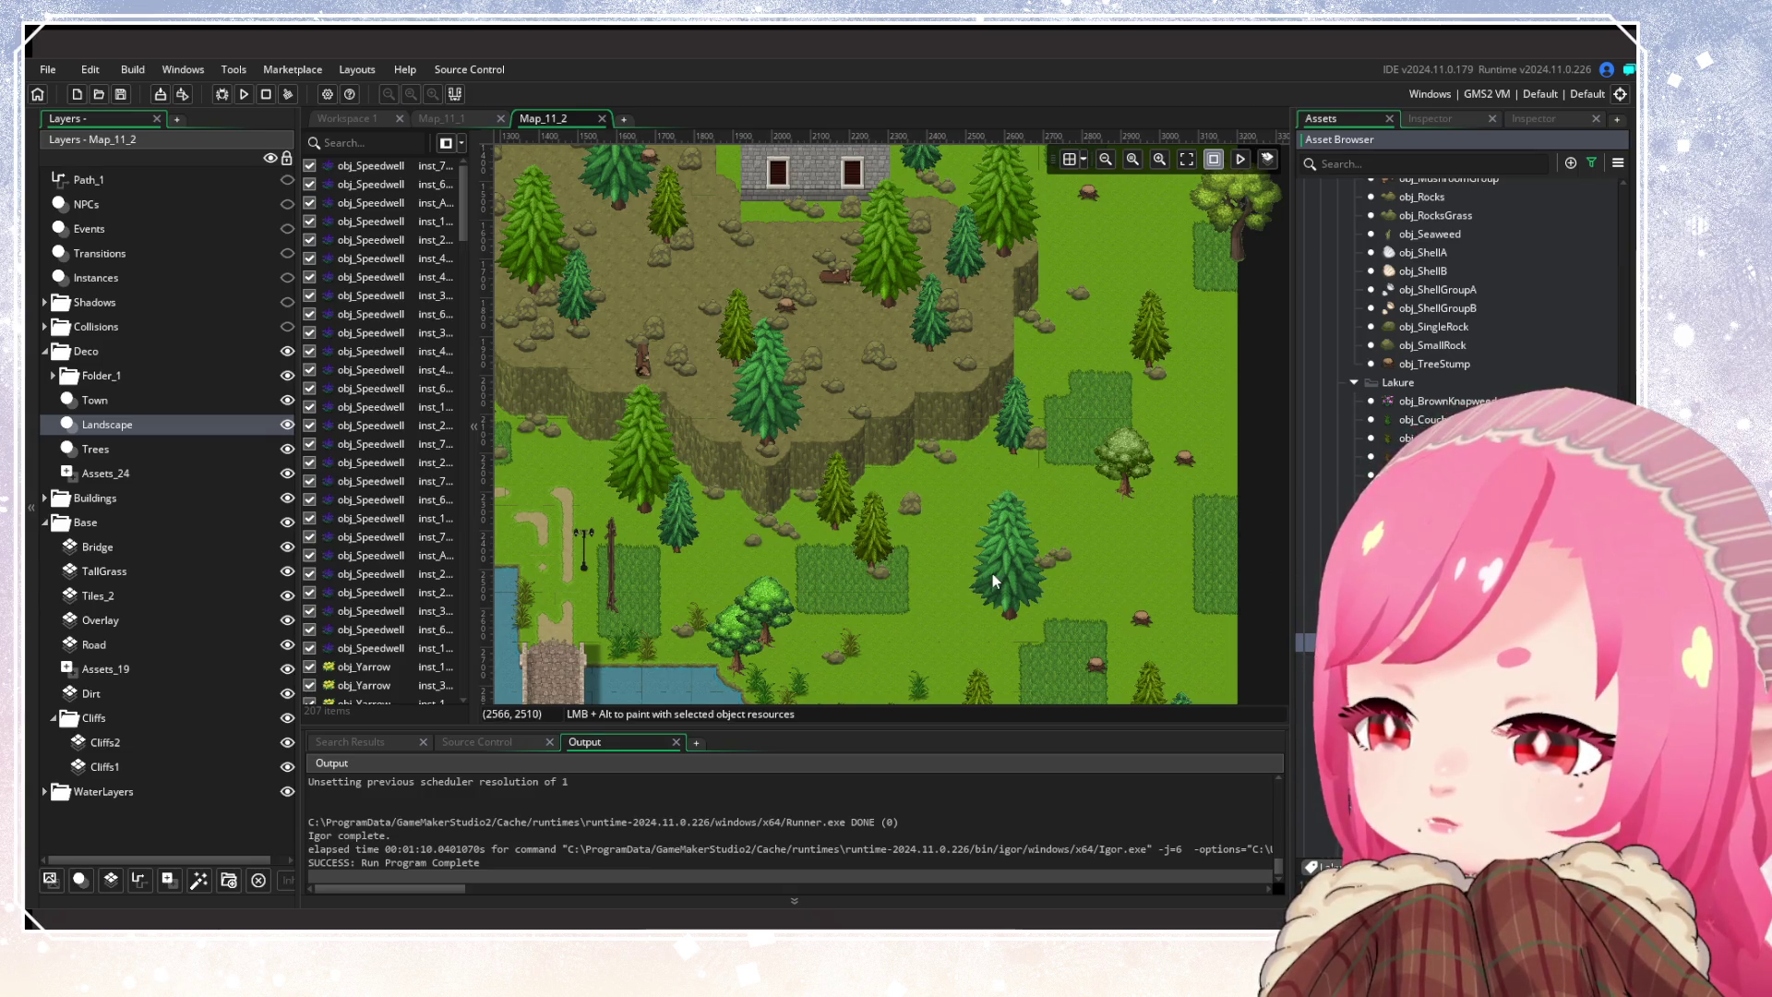
Place flowers along the lakeside path, the grass patches and the shoreline
scroll(993, 573, left, 5)
scroll(905, 509, down, 2)
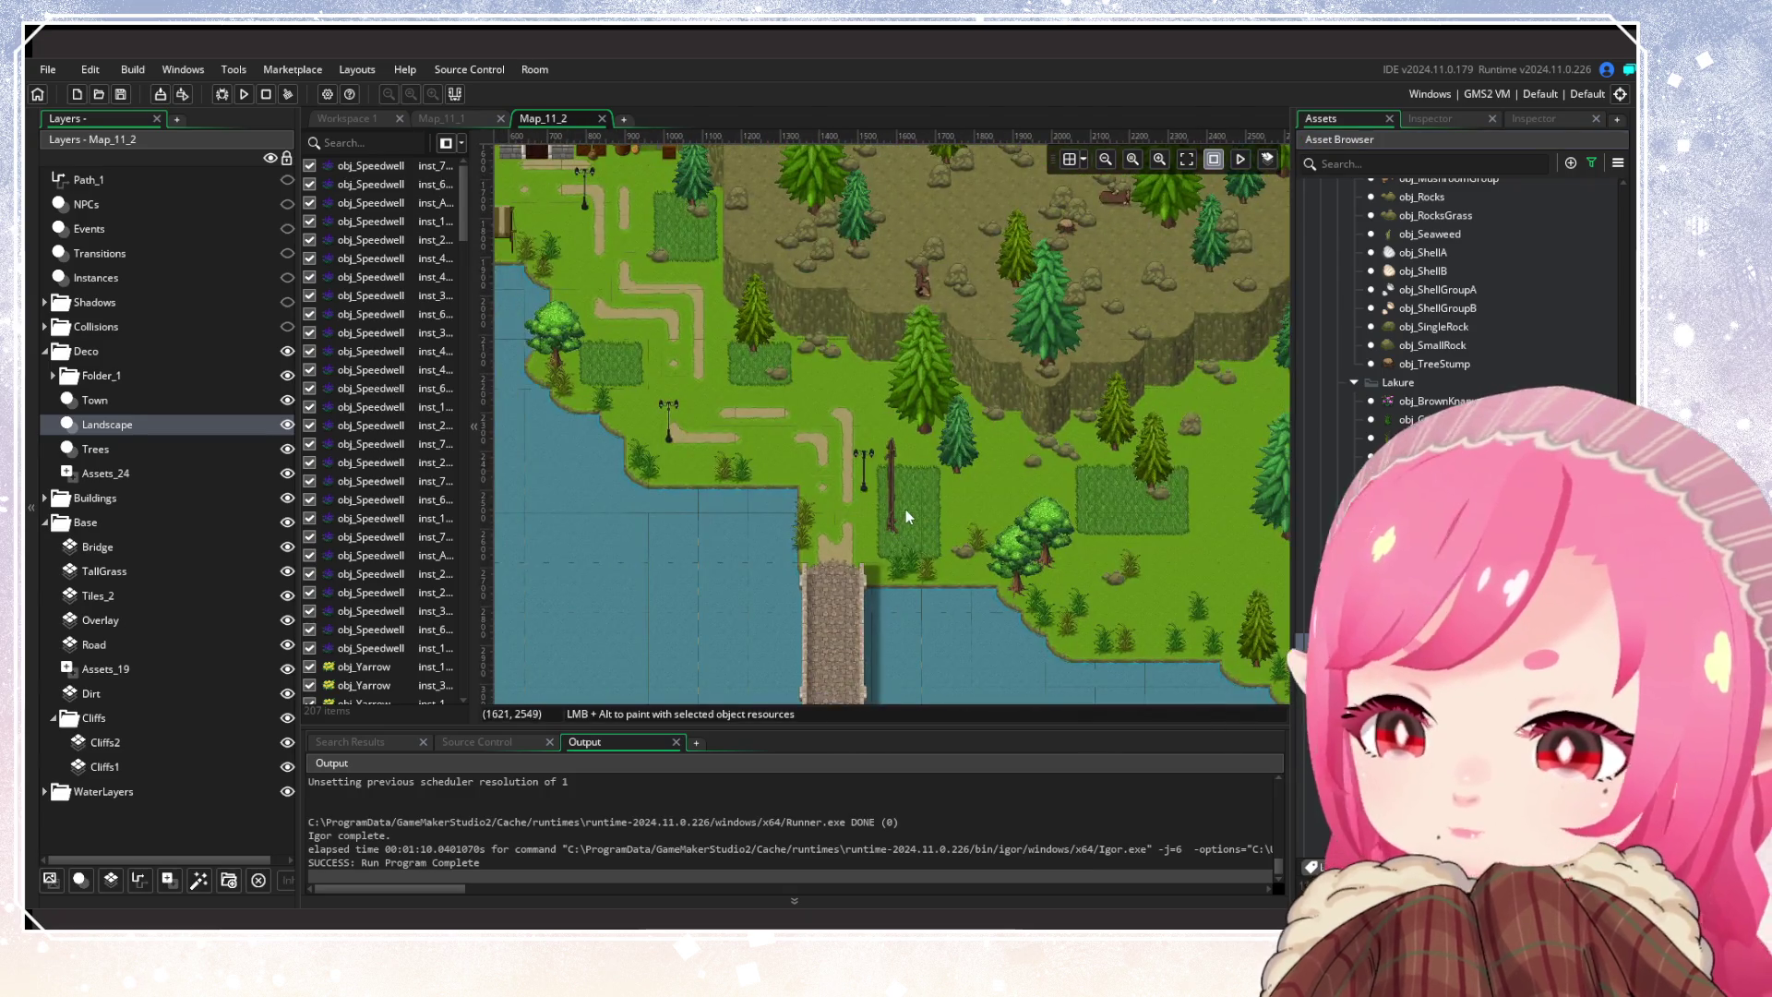
scroll(838, 434, up, 1)
alt+click(809, 351)
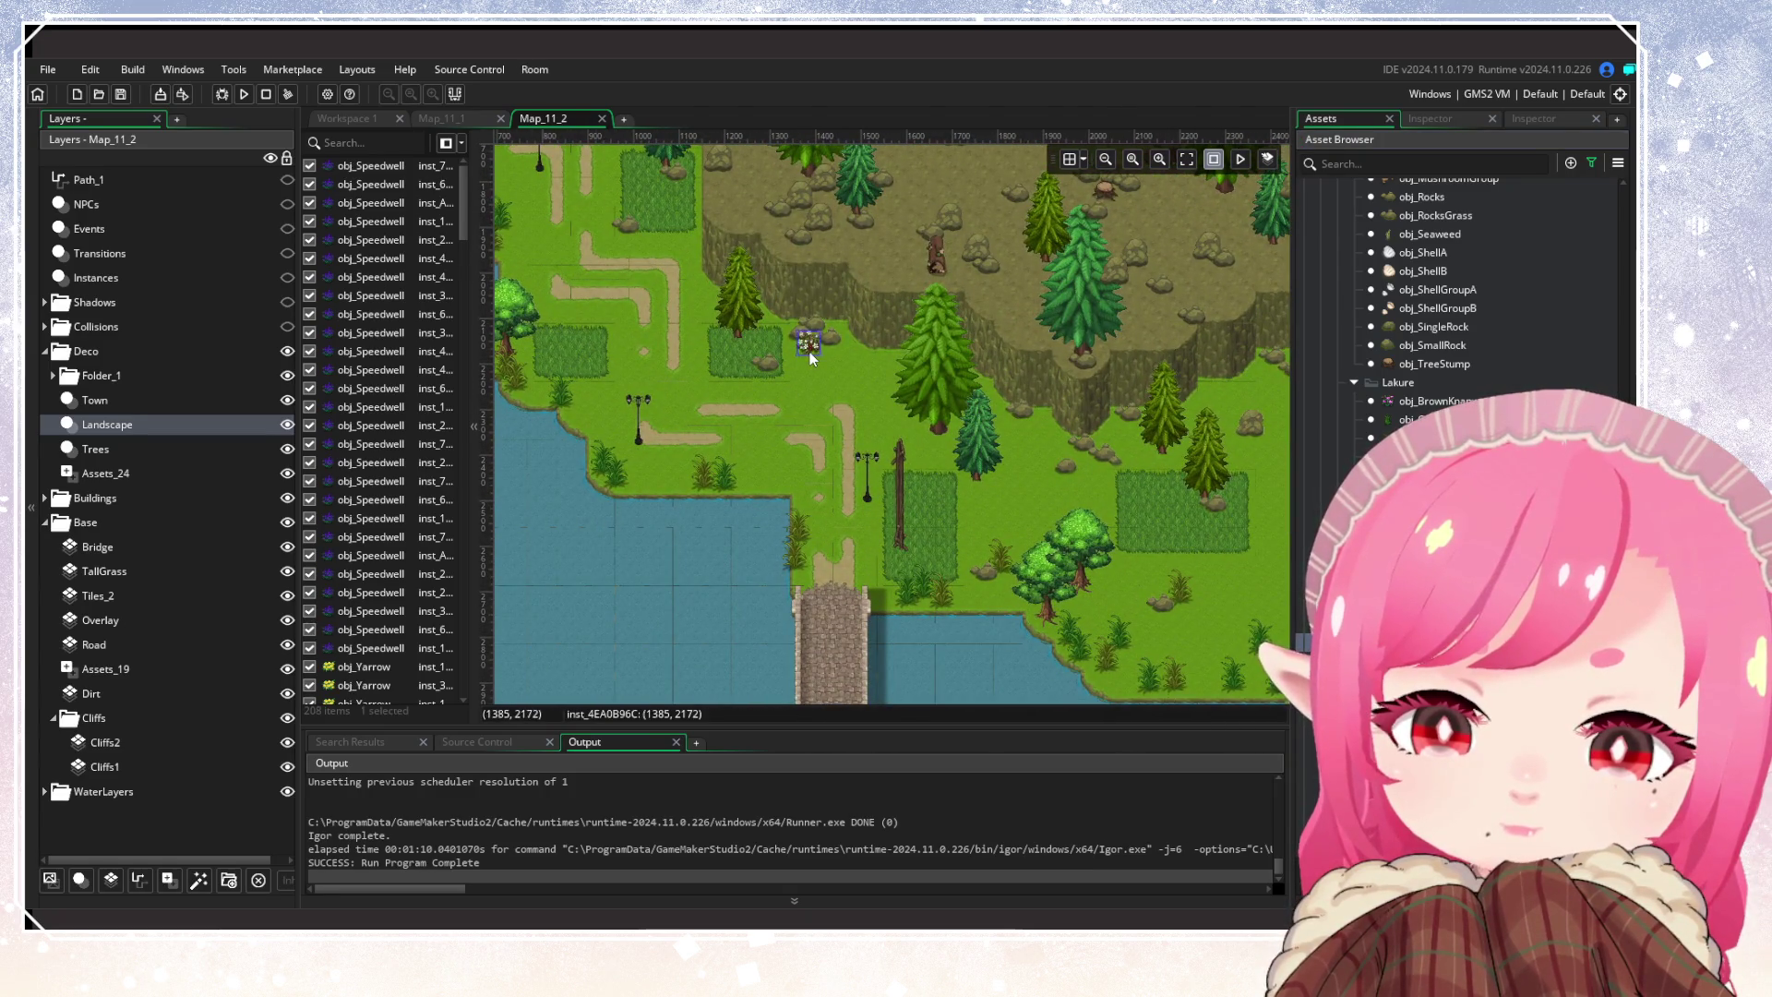
alt+click(1026, 430)
alt+click(1022, 445)
alt+click(1183, 620)
scroll(1061, 613, left, 5)
scroll(812, 546, up, 3)
alt+click(759, 492)
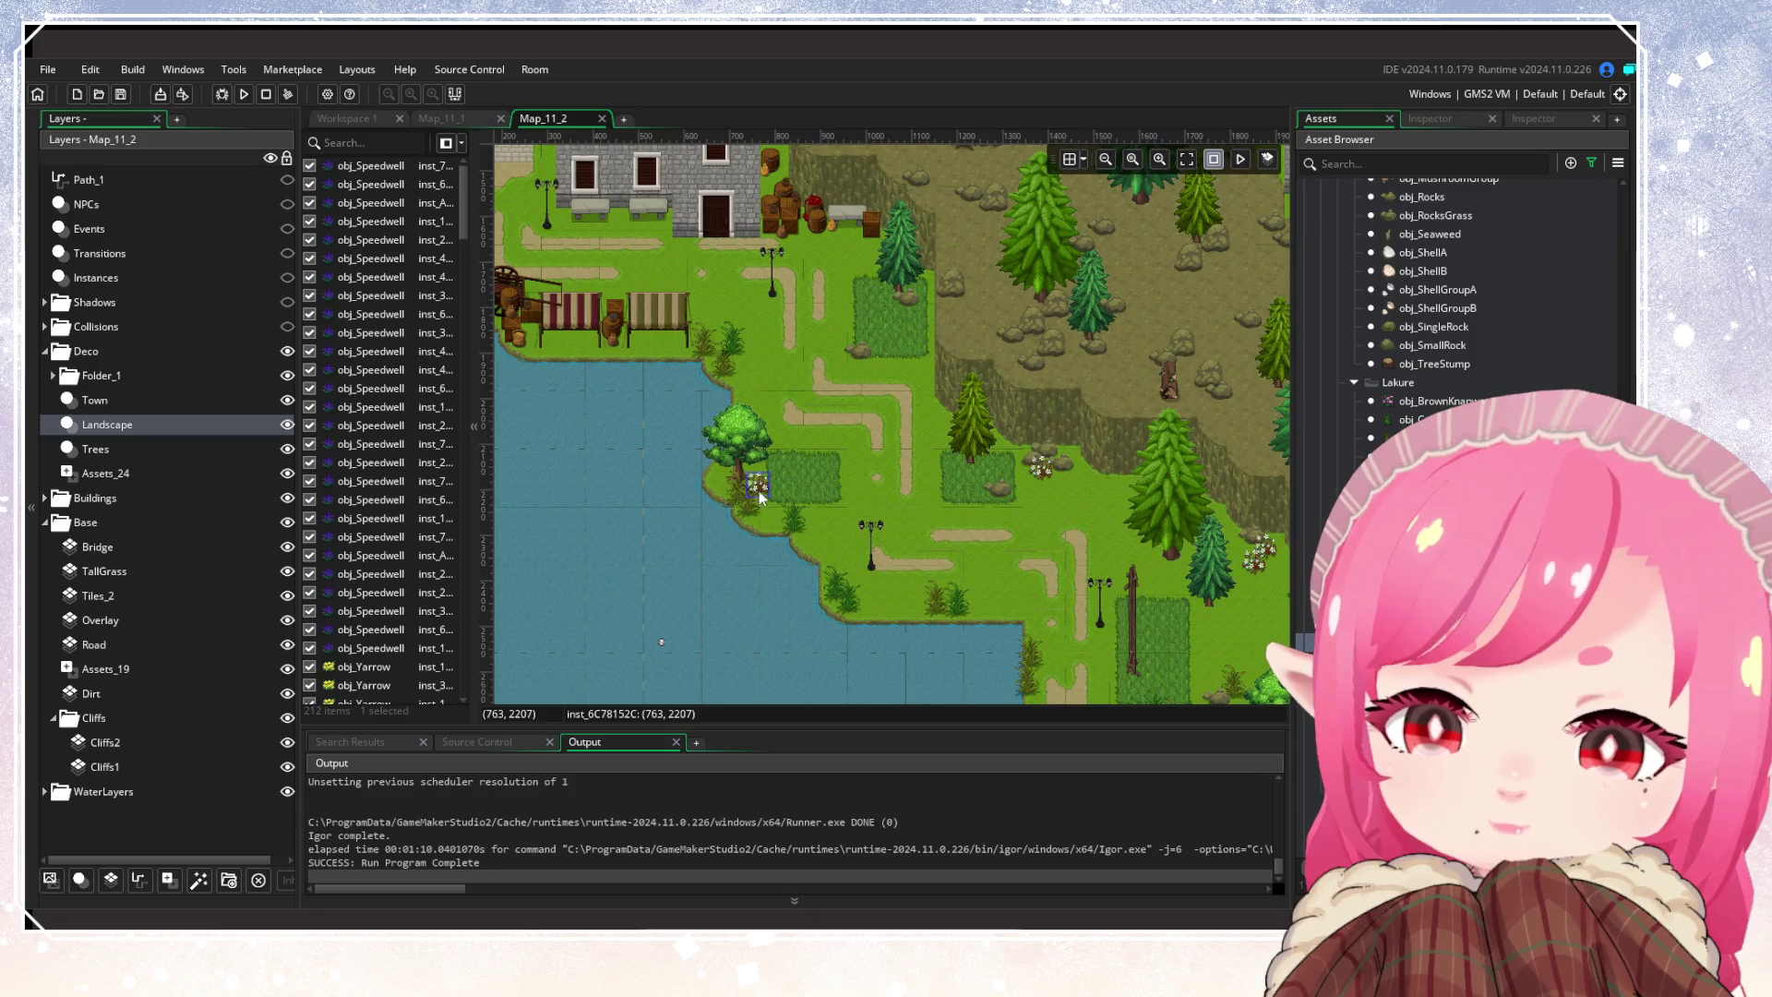
alt+click(889, 310)
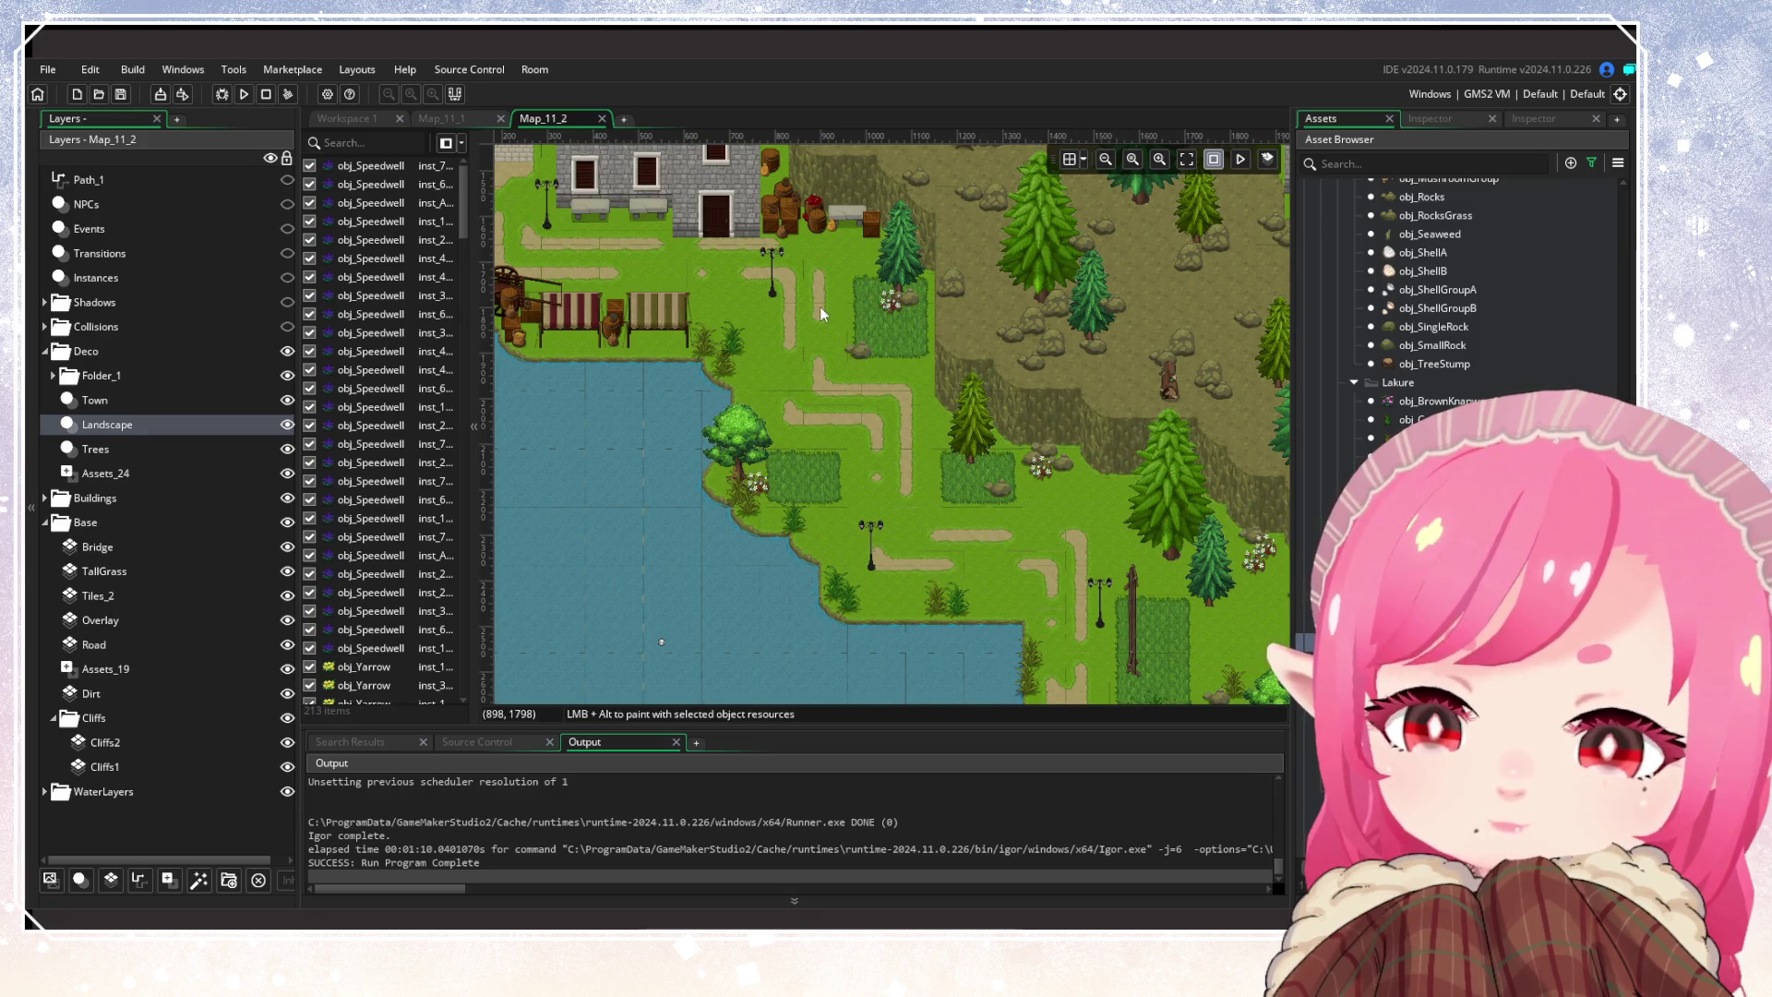
Add flowers beside and in front of the houses and at the forest clearing
mouse_move(768, 375)
mouse_down()
mouse_move(1071, 537)
mouse_move(1133, 645)
mouse_up()
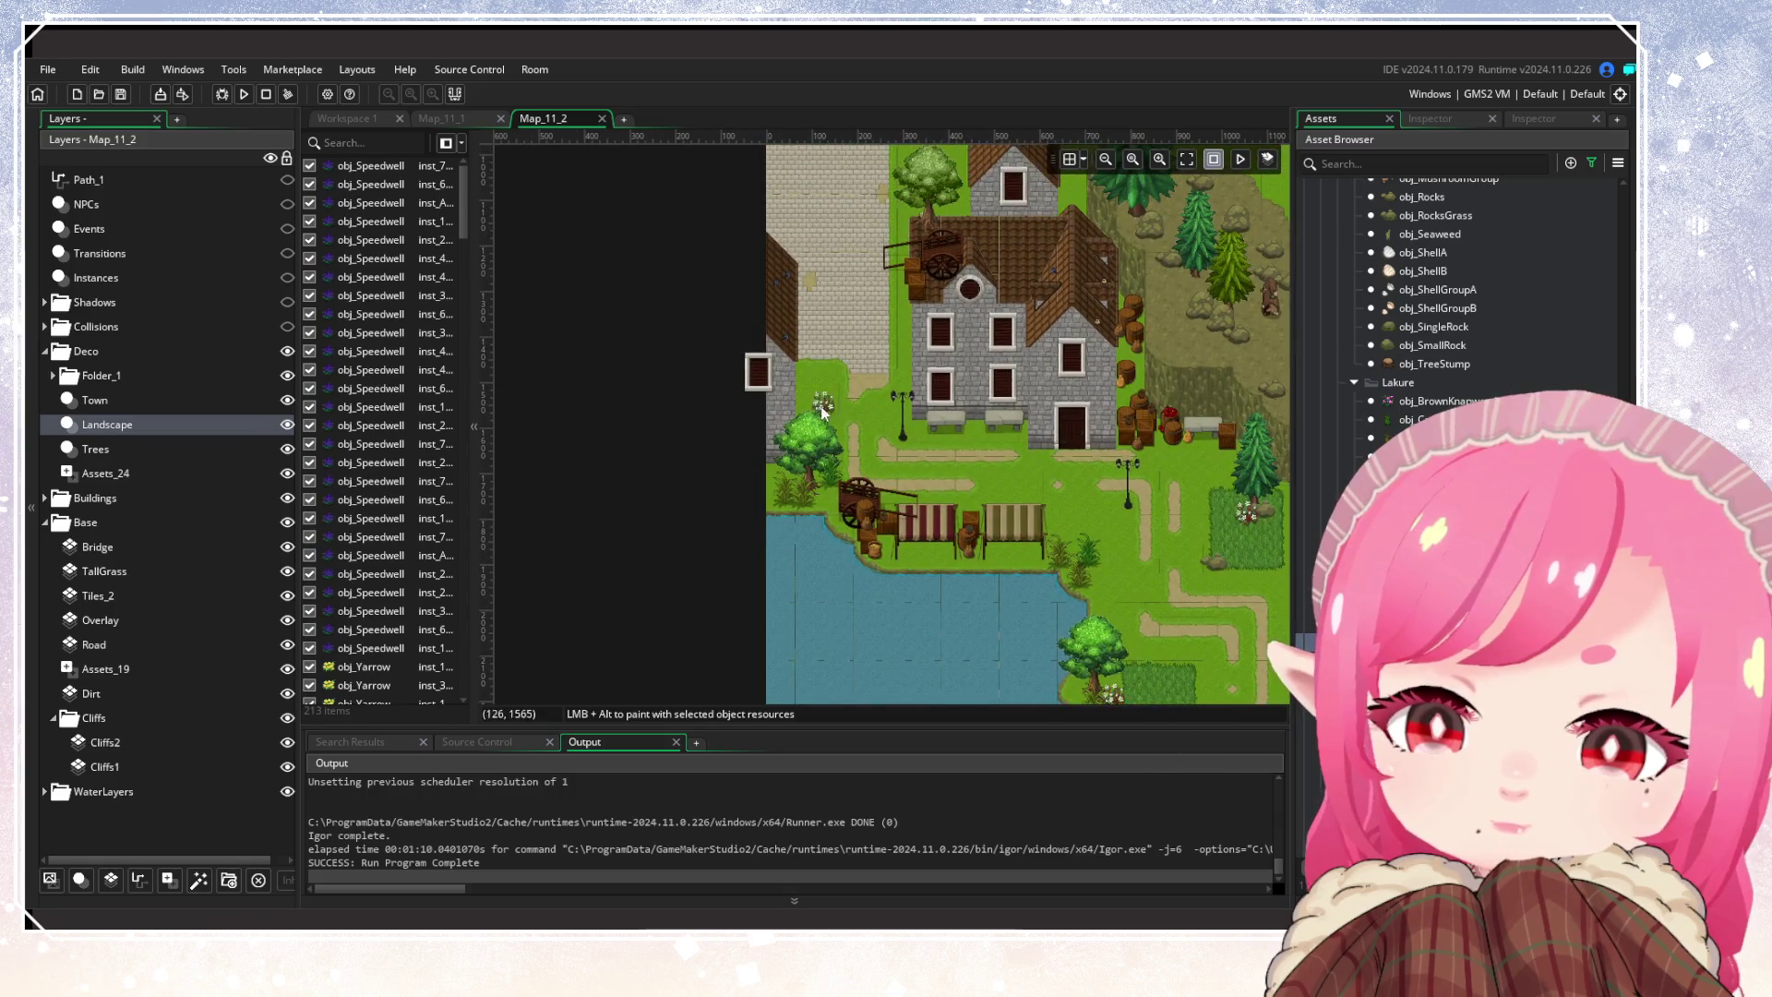
alt+click(812, 383)
drag(921, 420, 784, 645)
alt+click(934, 380)
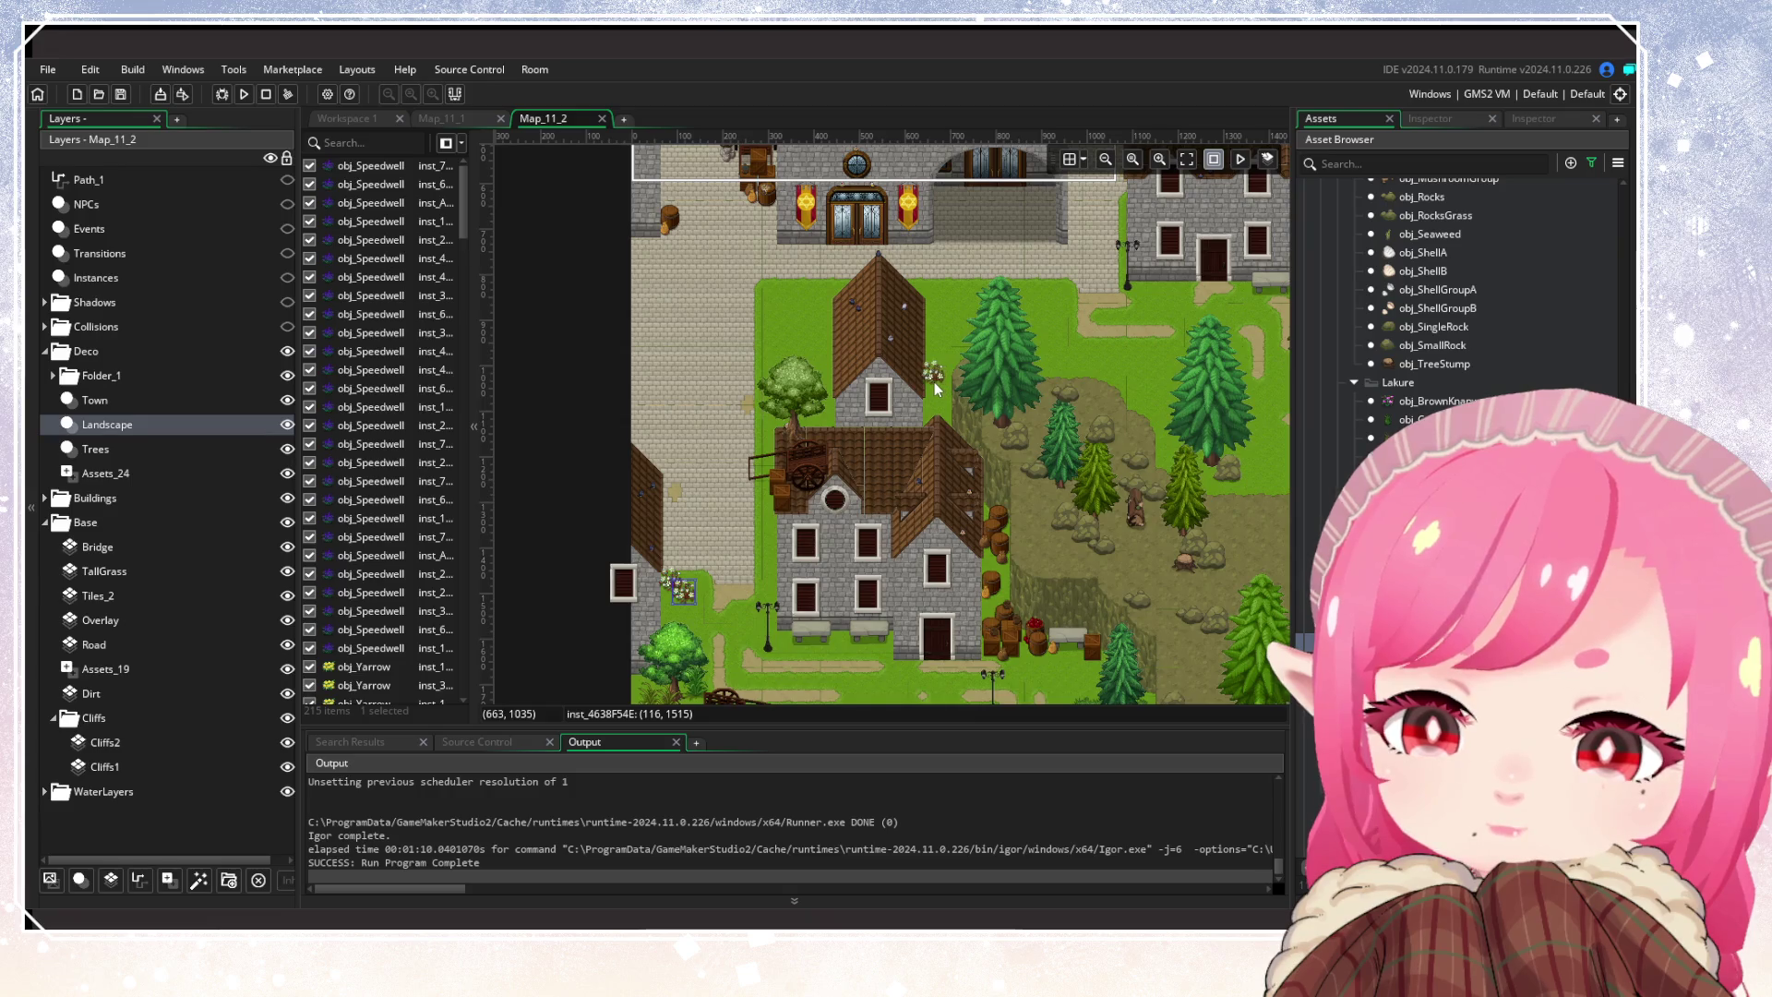
alt+click(935, 413)
drag(1021, 433, 773, 487)
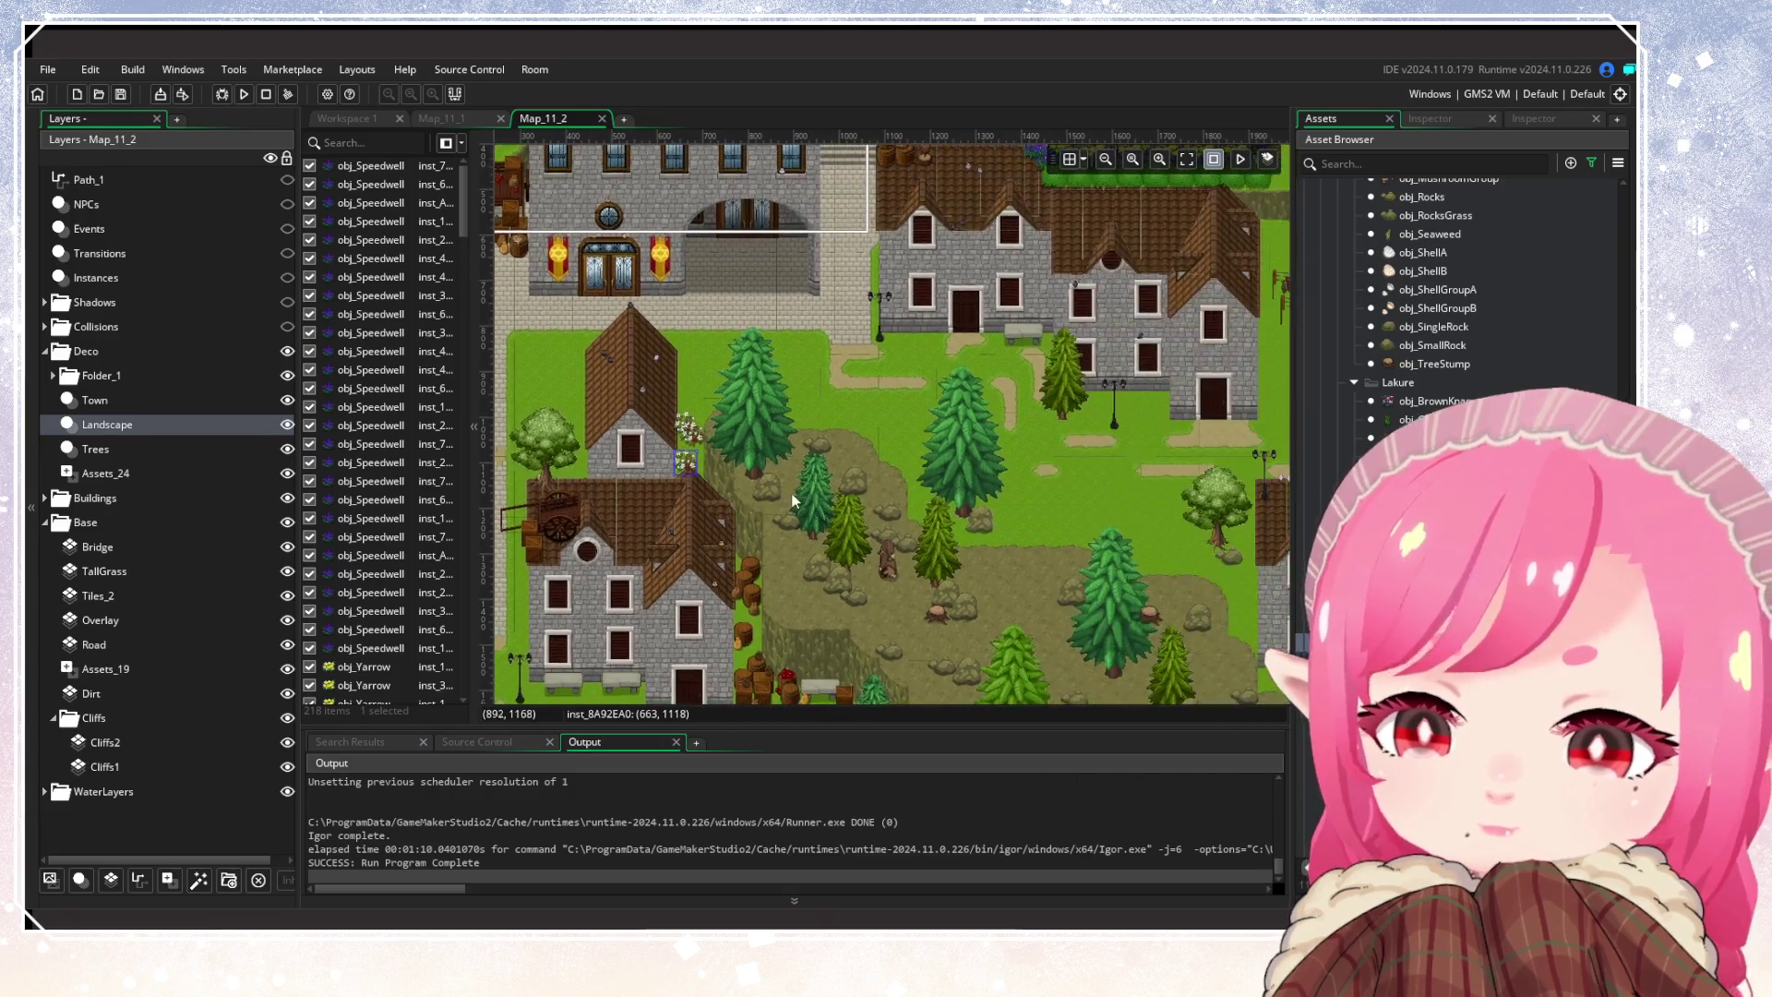
alt+click(996, 542)
drag(997, 543, 925, 515)
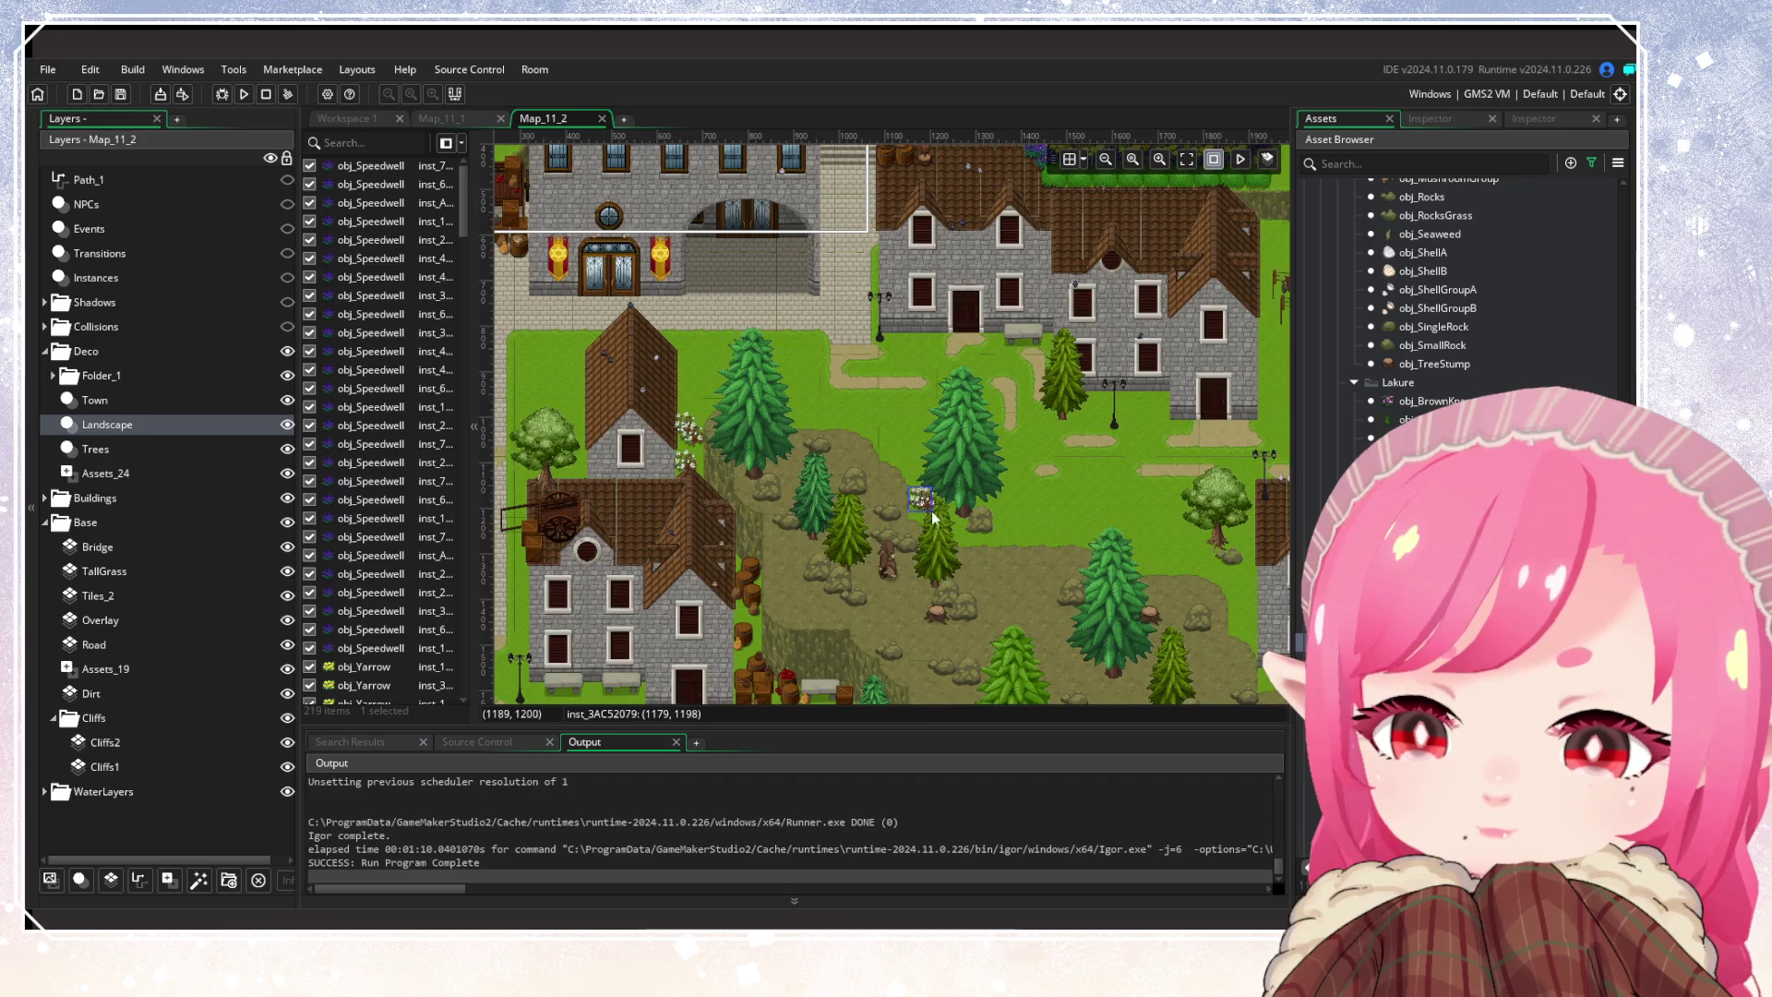
alt+click(1204, 559)
mouse_move(1199, 561)
mouse_down()
mouse_move(816, 449)
mouse_move(773, 407)
mouse_up()
alt+click(856, 528)
alt+click(925, 528)
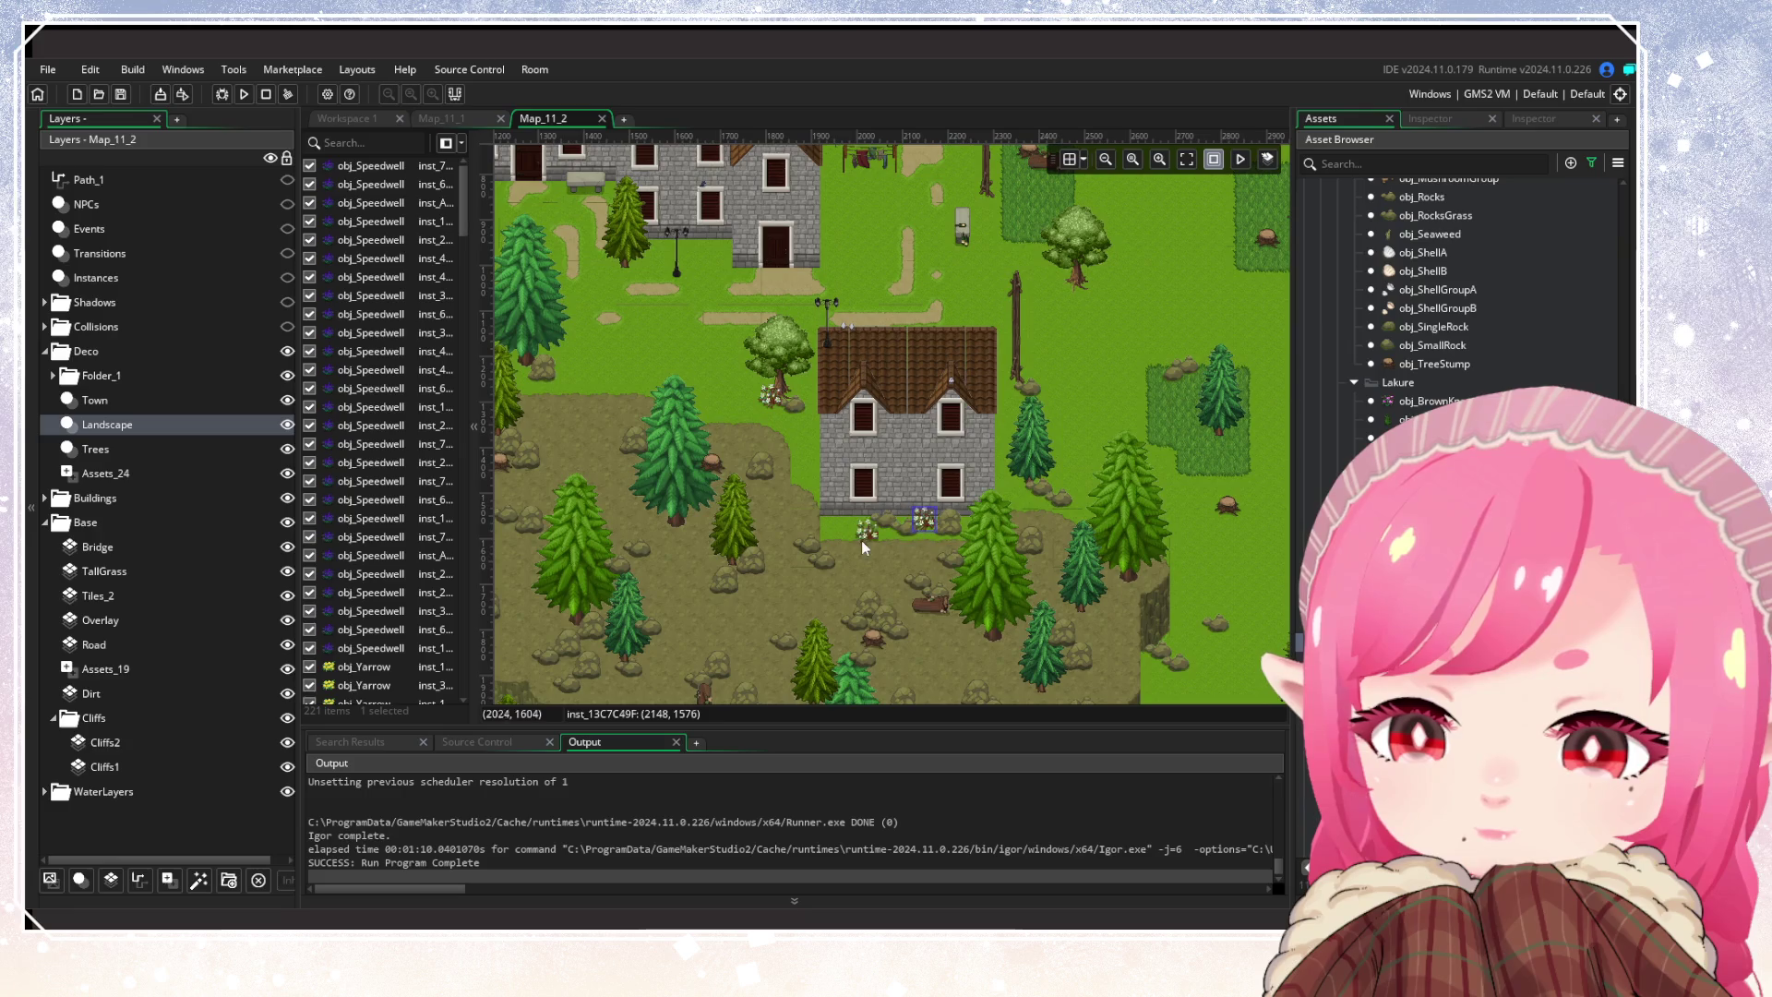
alt+click(839, 526)
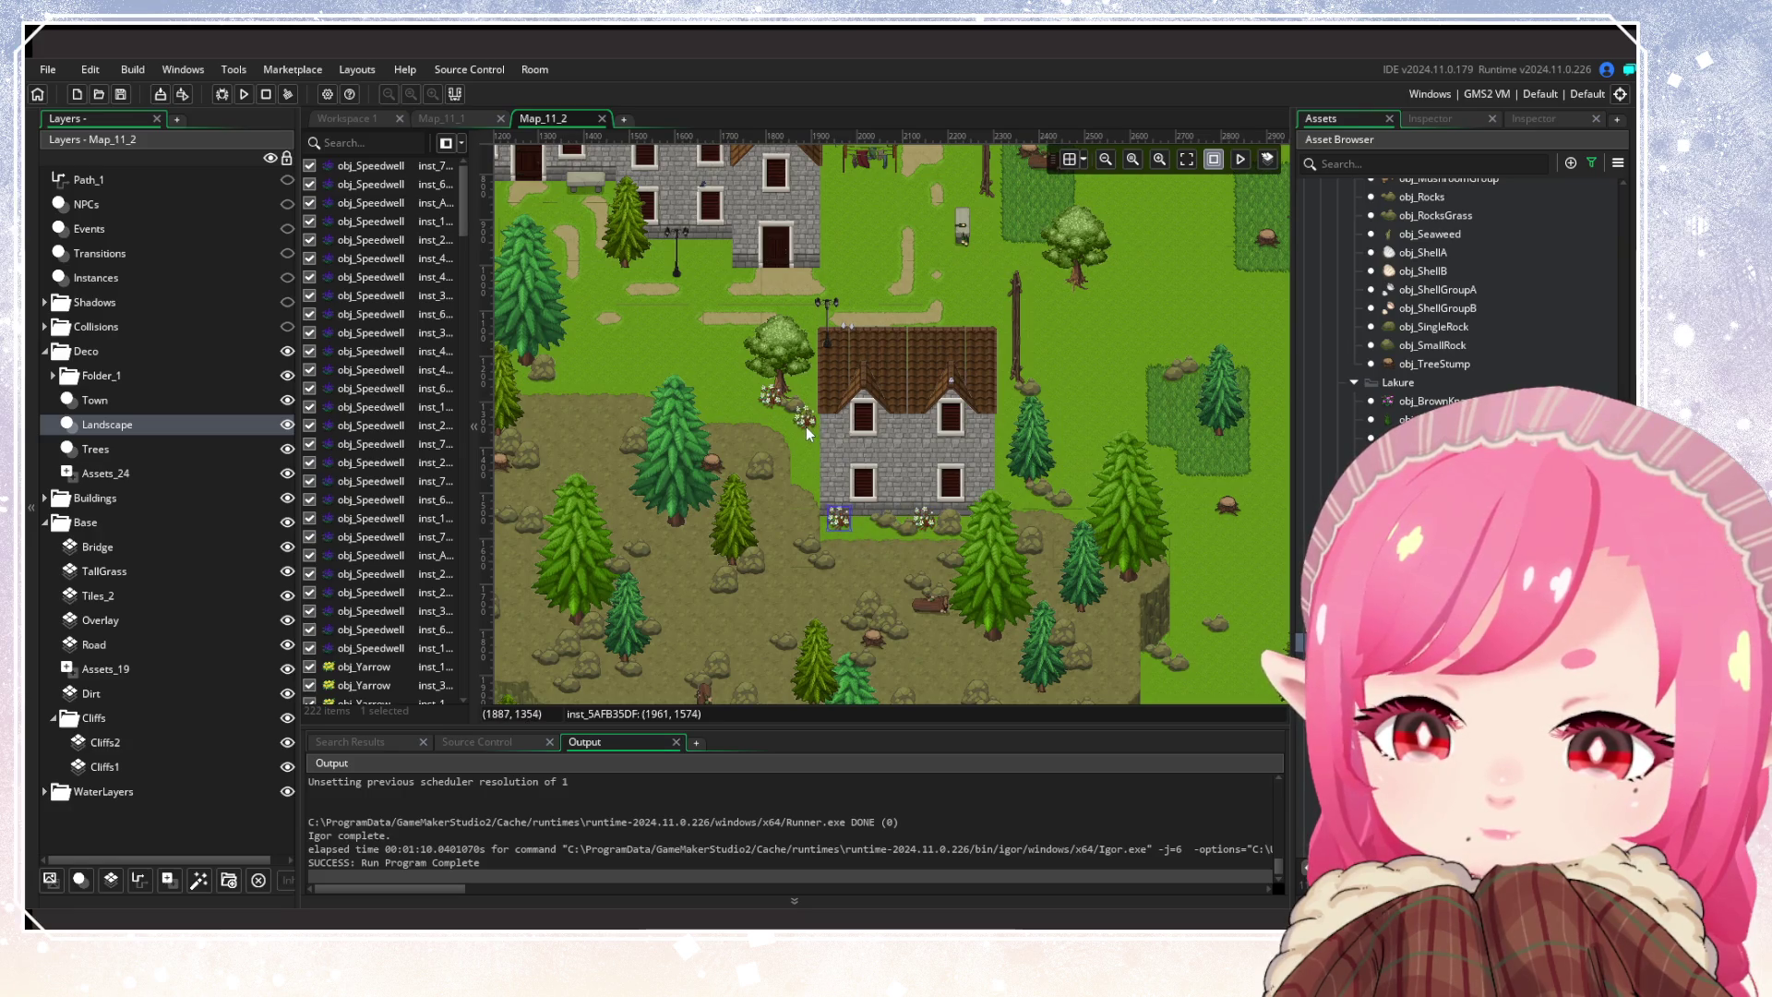